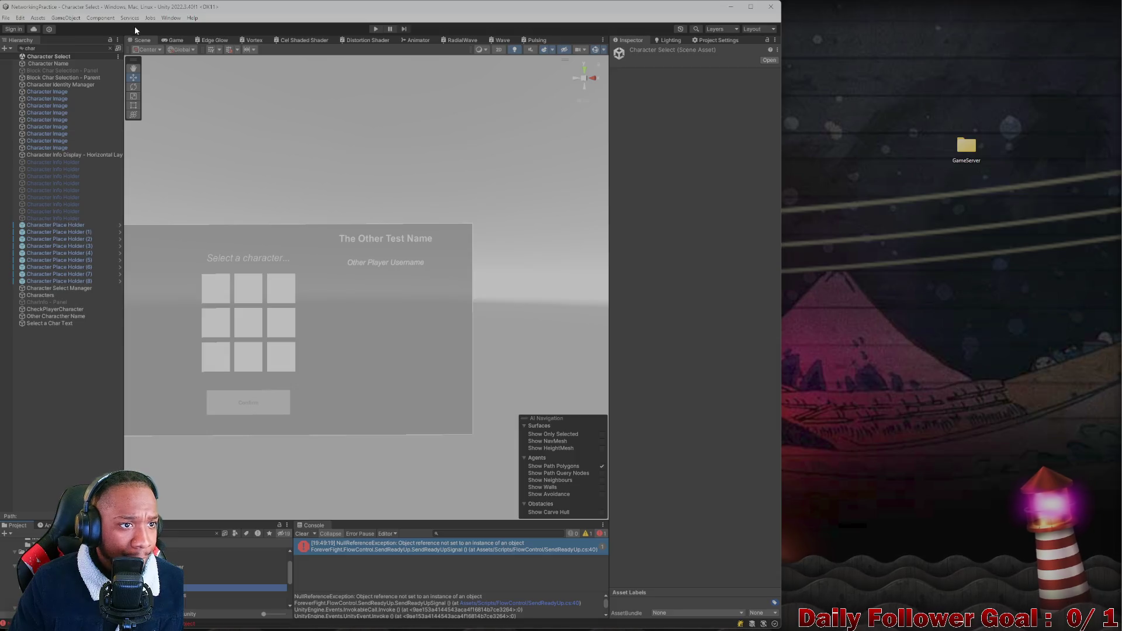
Clear the Hierarchy search, inspect Character Select Manager's references, and widen the editor window
{"action": "left_click", "coordinate": [110, 48]}
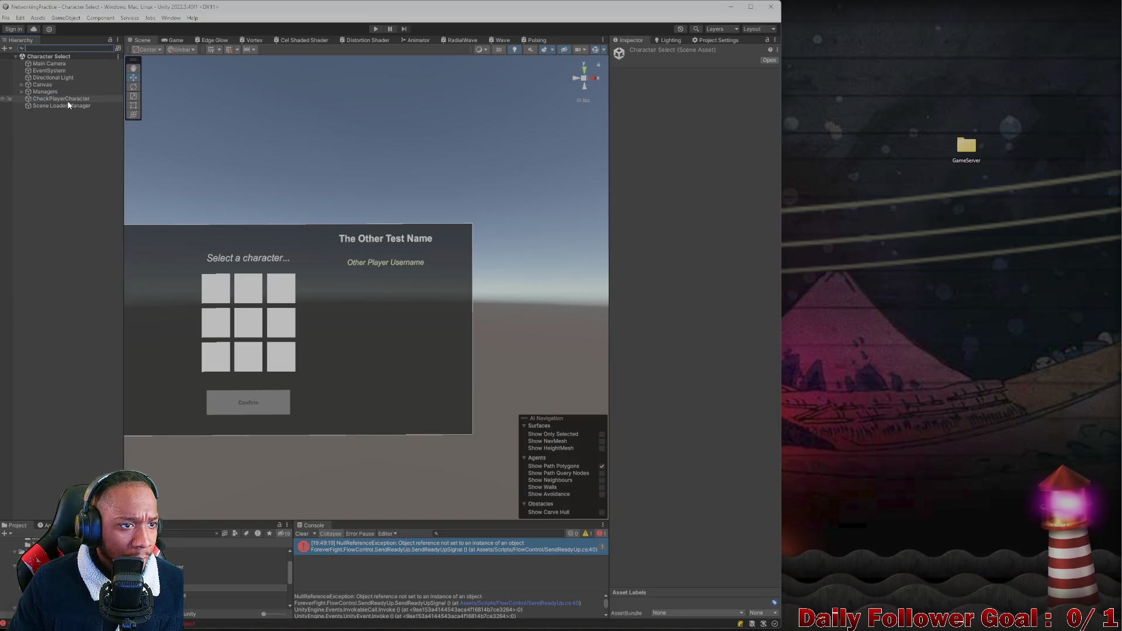
{"action": "left_click", "coordinate": [65, 98]}
{"action": "type", "text": "sel"}
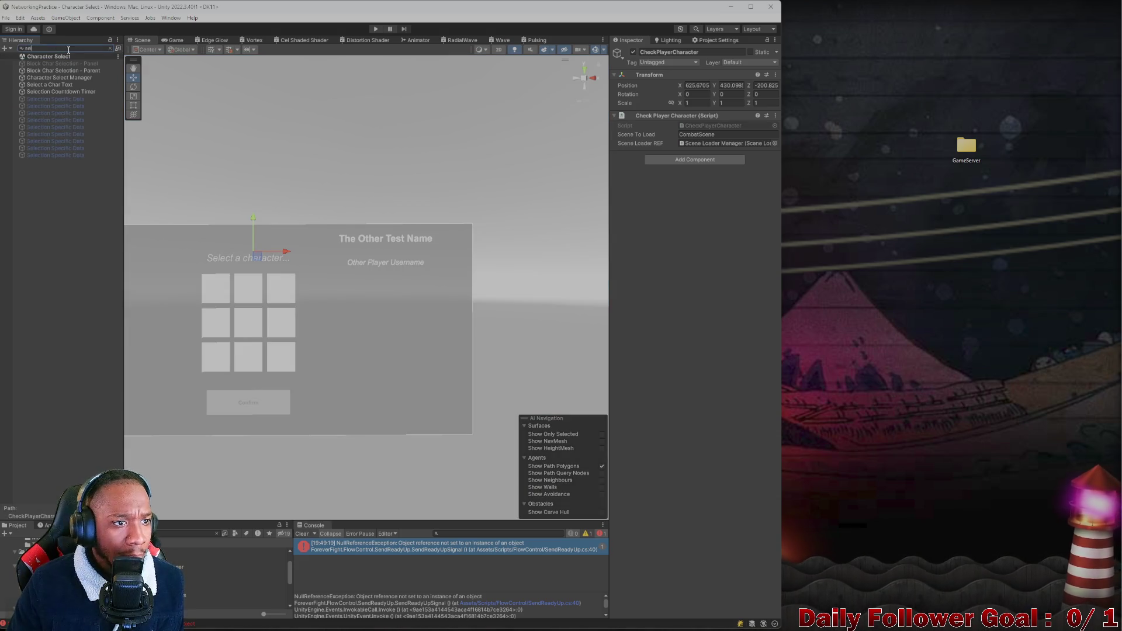
{"action": "left_click", "coordinate": [66, 78]}
{"action": "left_click", "coordinate": [111, 49]}
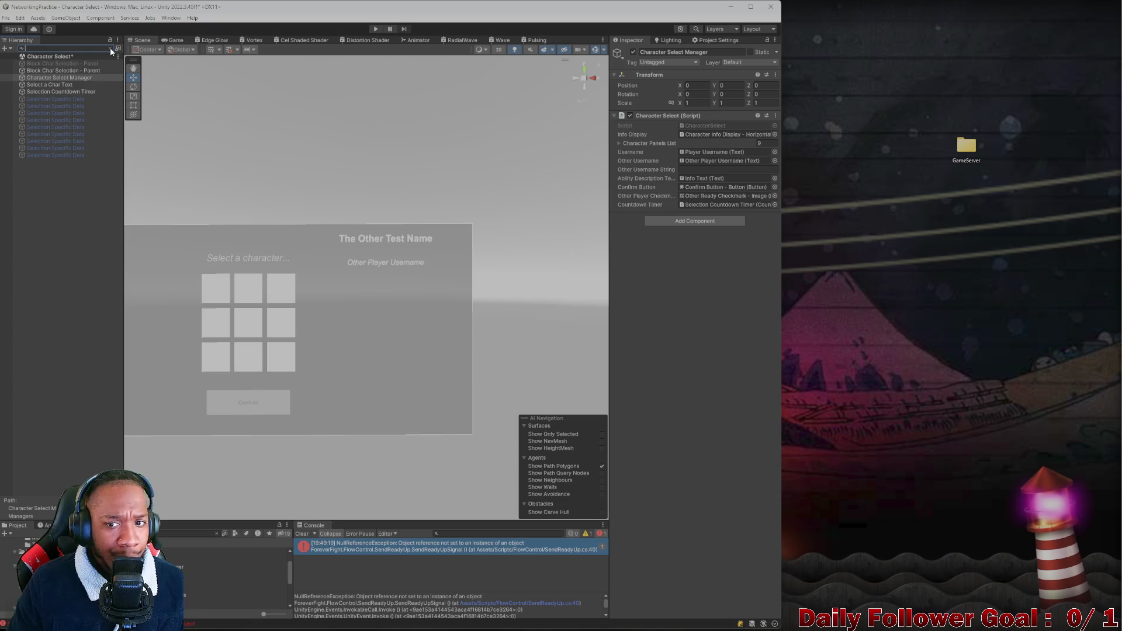
{"action": "left_click", "coordinate": [699, 204]}
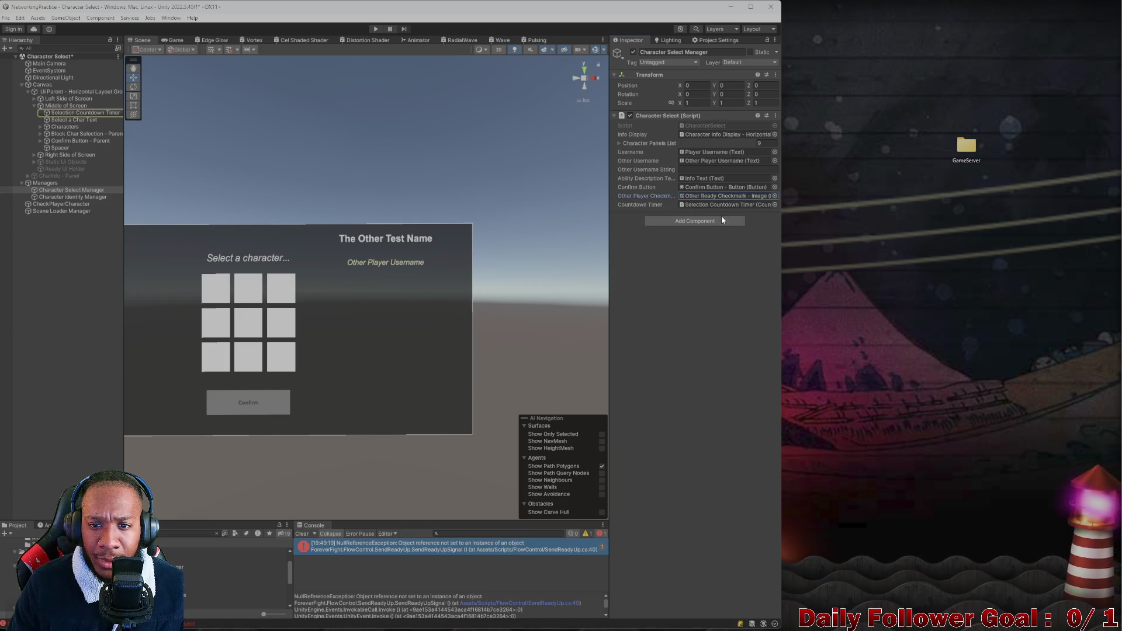
{"action": "left_click_drag", "start_coordinate": [781, 267], "coordinate": [859, 288]}
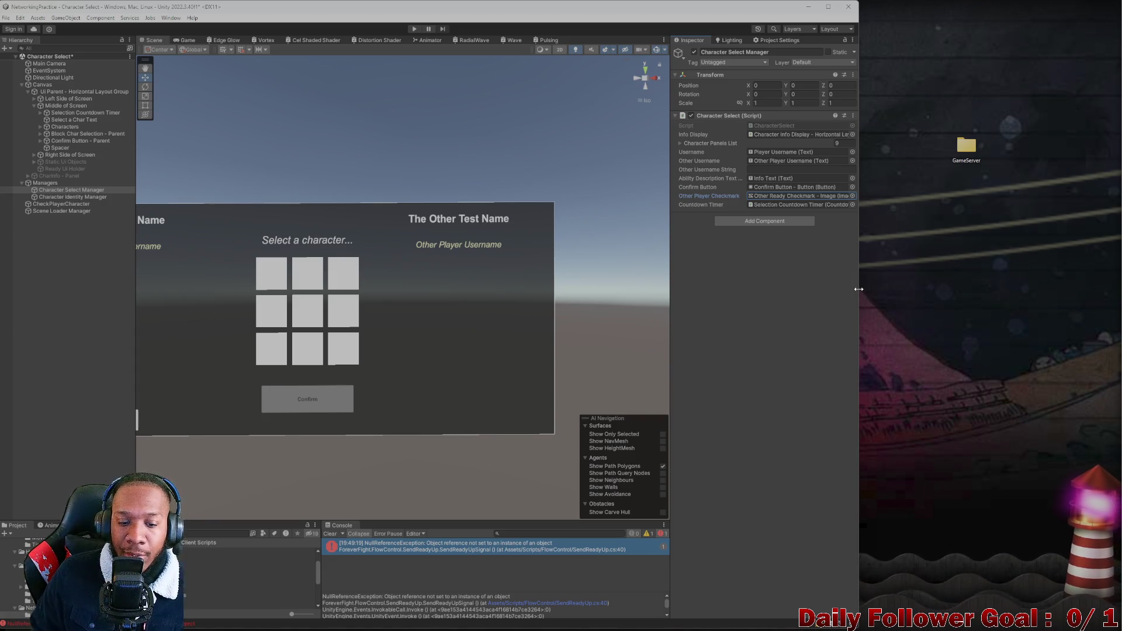
Open the error's SendReadyUp.cs line 40 in Visual Studio, select OtherPlayerCheckmark, and return to Unity
{"action": "double_click", "coordinate": [512, 546]}
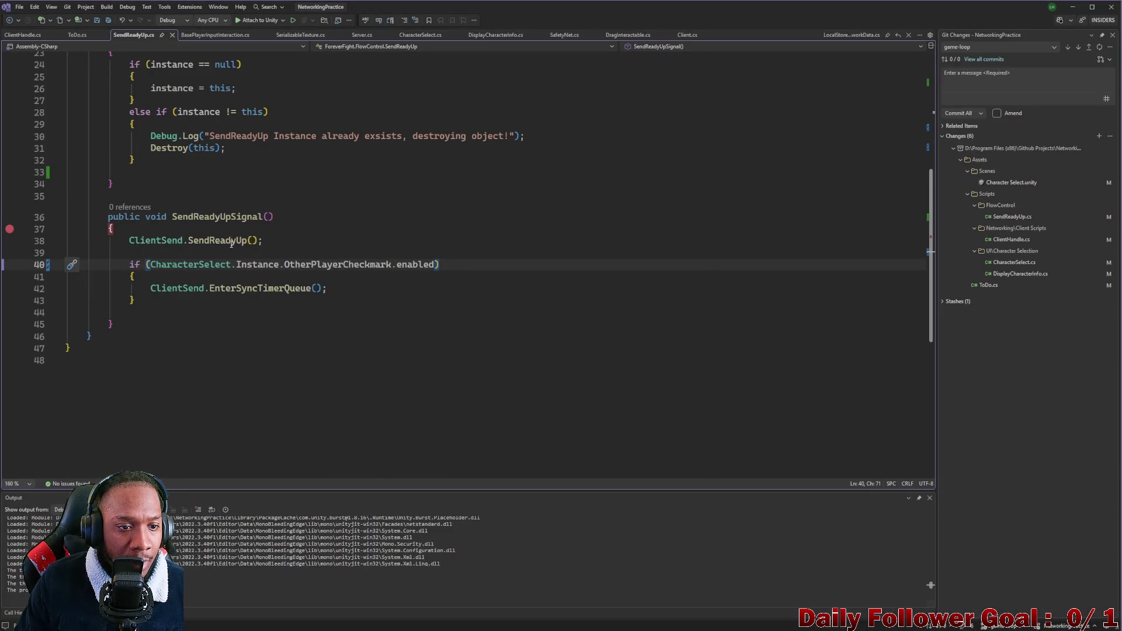
{"action": "double_click", "coordinate": [377, 267]}
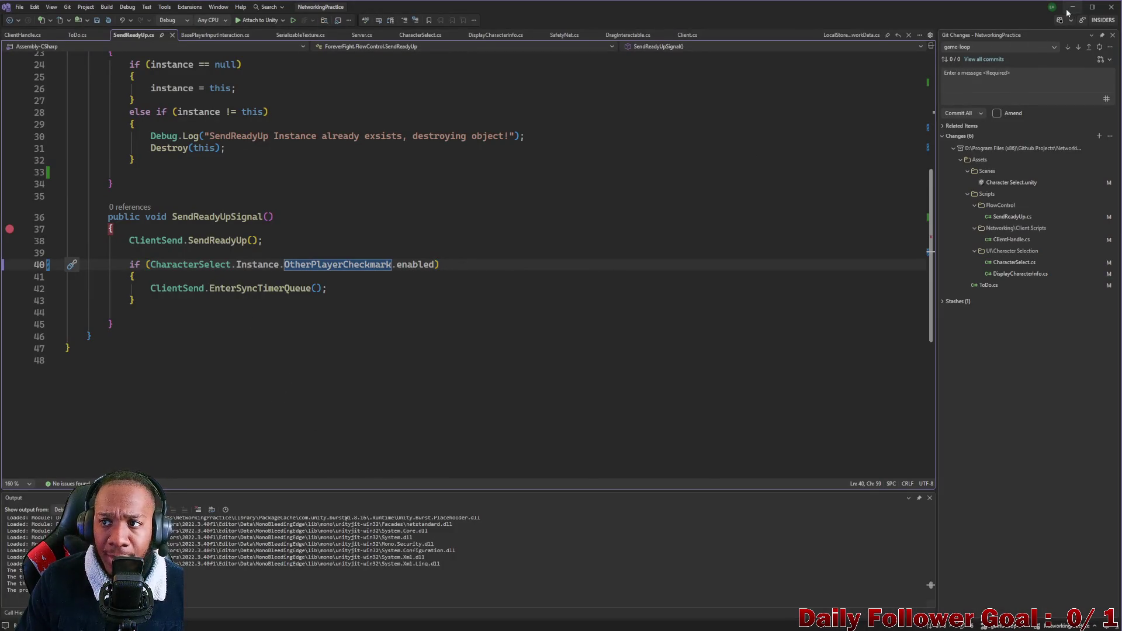
{"action": "left_click", "coordinate": [1073, 8]}
Clear the console errors, inspect Other Ready Checkmark, then reselect Character Select Manager
{"action": "left_click", "coordinate": [329, 533]}
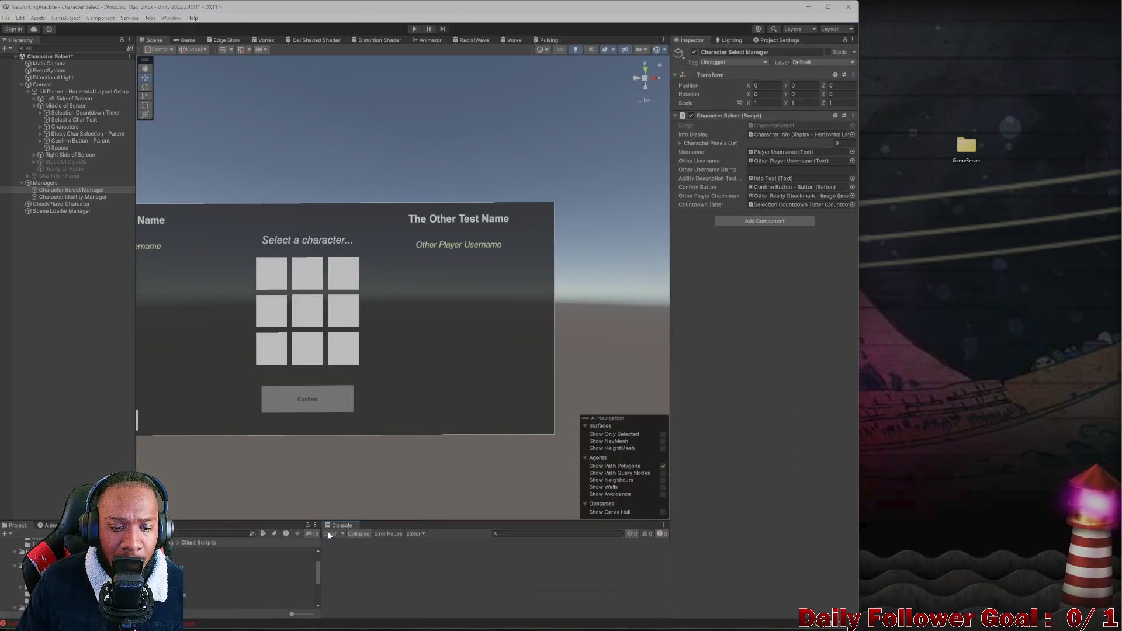
{"action": "double_click", "coordinate": [785, 193]}
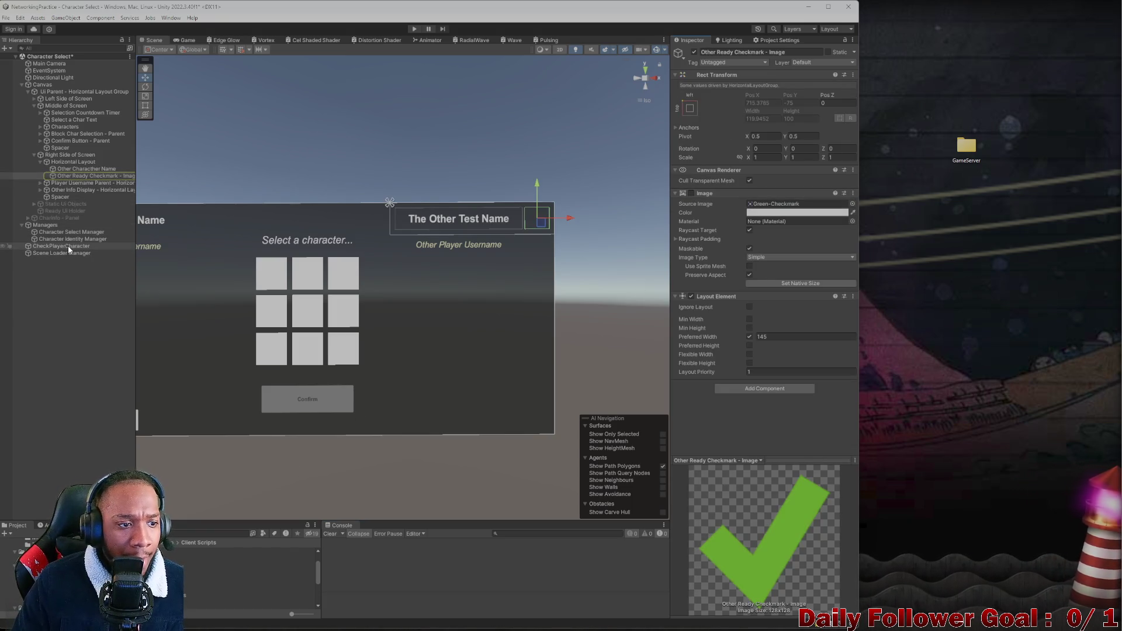
{"action": "left_click", "coordinate": [73, 191]}
{"action": "left_click", "coordinate": [66, 233]}
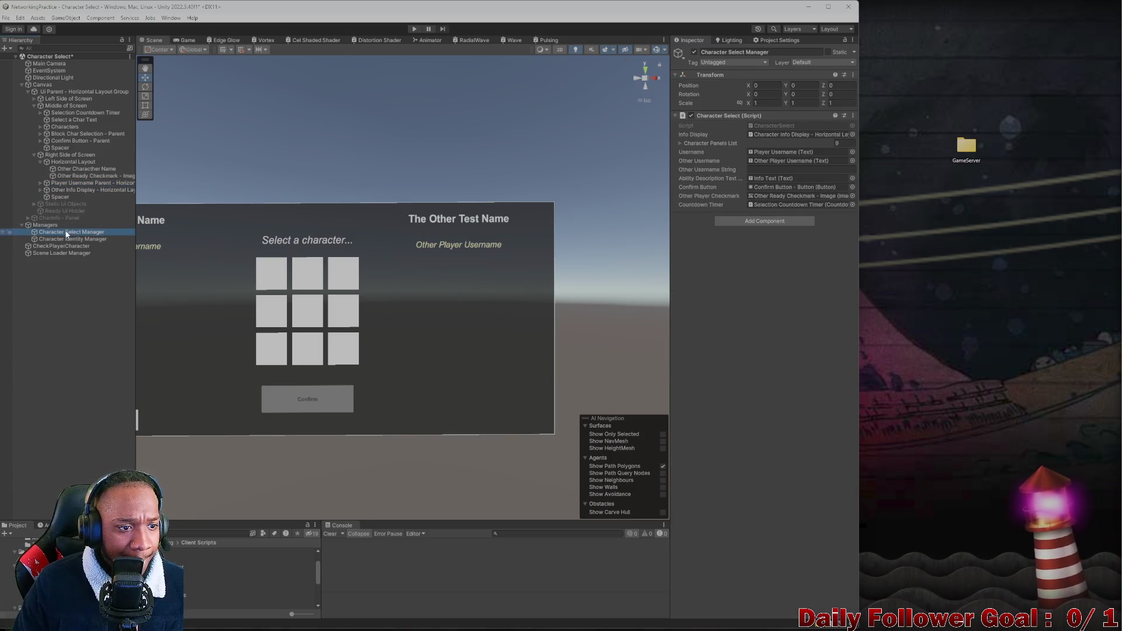
{"action": "left_click", "coordinate": [69, 239]}
{"action": "left_click", "coordinate": [68, 232]}
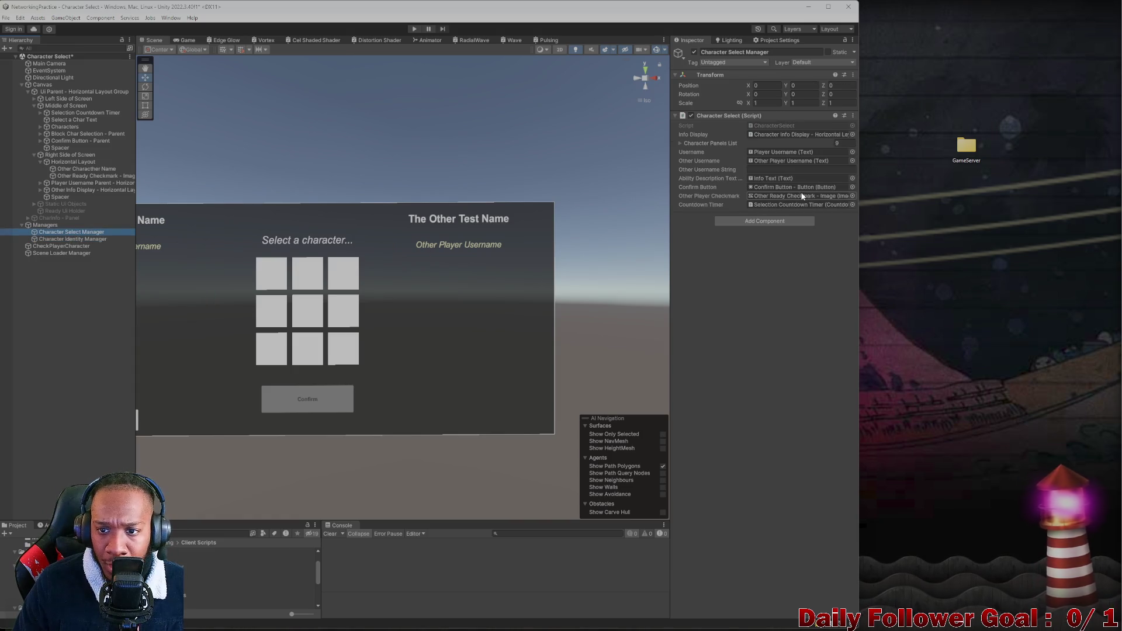
Ping the manager's countdown and Other Player Checkmark references, then open the CharacterSelect script
{"action": "left_click", "coordinate": [803, 196]}
{"action": "left_click", "coordinate": [798, 204]}
{"action": "left_click", "coordinate": [781, 198]}
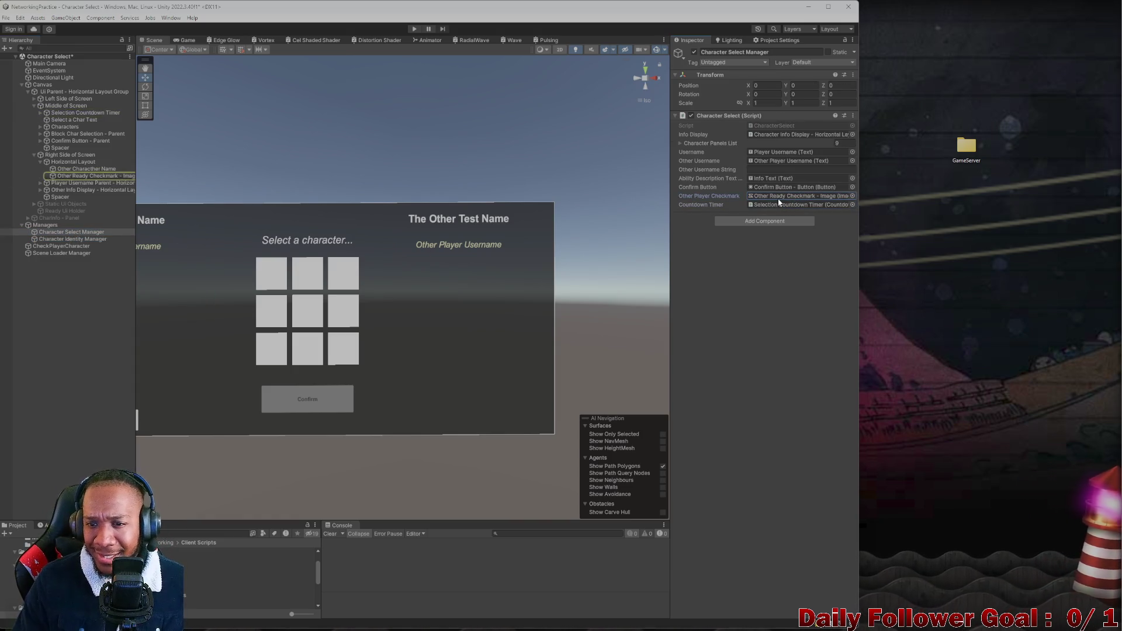
{"action": "left_click", "coordinate": [784, 127]}
{"action": "double_click", "coordinate": [783, 127]}
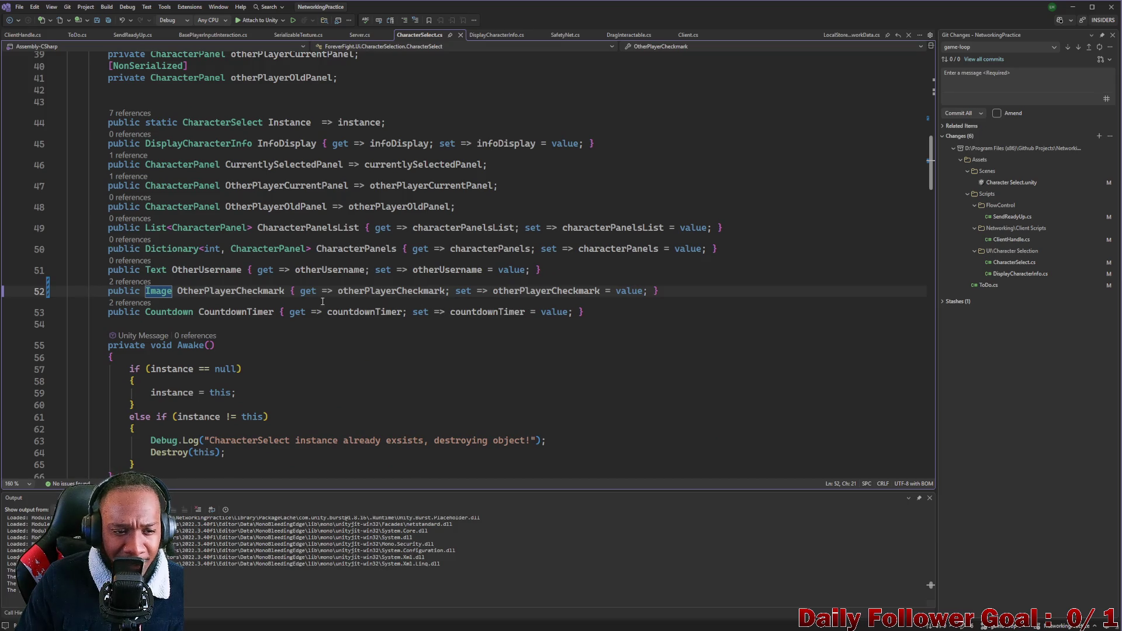
Check the CodeLens references listed for OtherPlayerCheckmark
{"action": "left_click", "coordinate": [127, 283]}
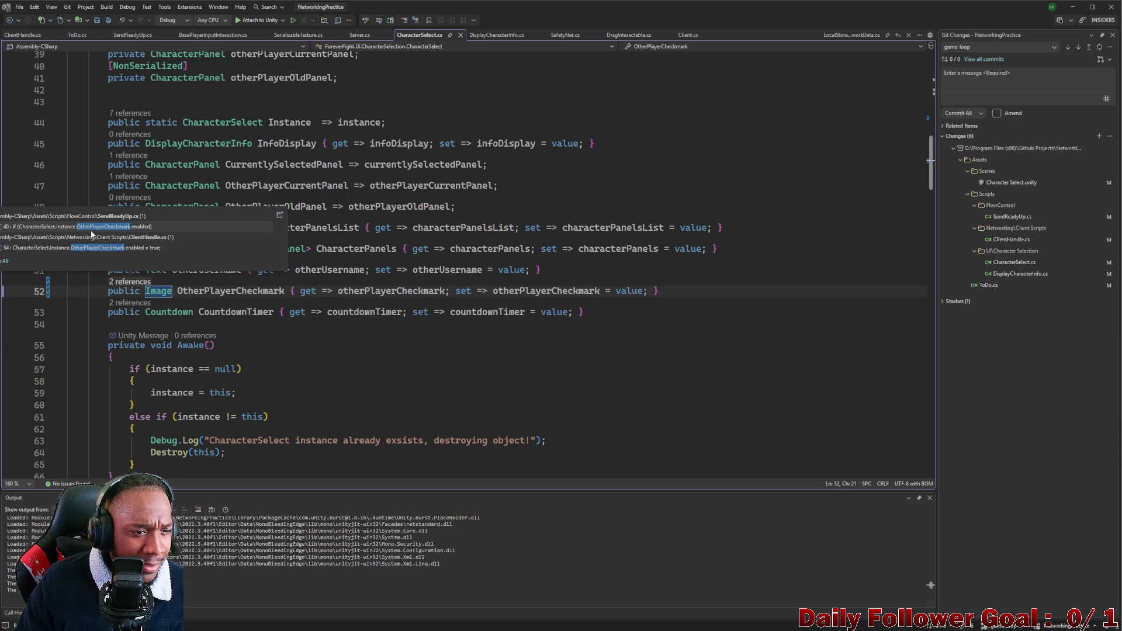
{"action": "mouse_move", "coordinate": [134, 232]}
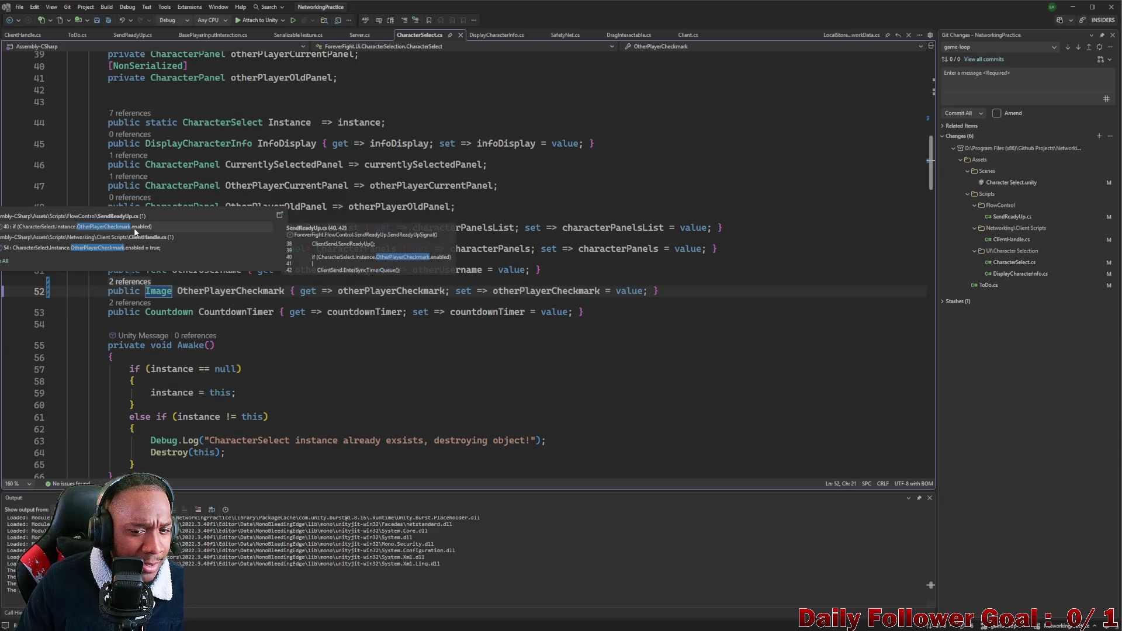
{"action": "left_click", "coordinate": [500, 304]}
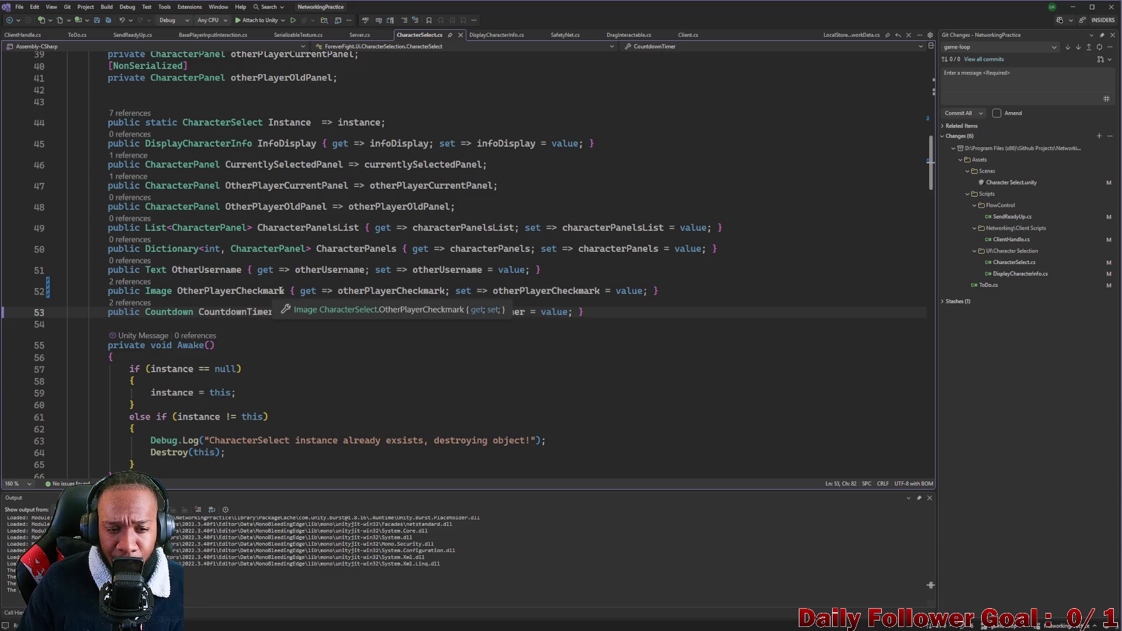
Strip '{ get' and the setter so line 52 reads '=> otherPlayerCheckmark;', and save
{"action": "left_click_drag", "start_coordinate": [288, 291], "coordinate": [316, 291]}
{"action": "key", "text": "Delete"}
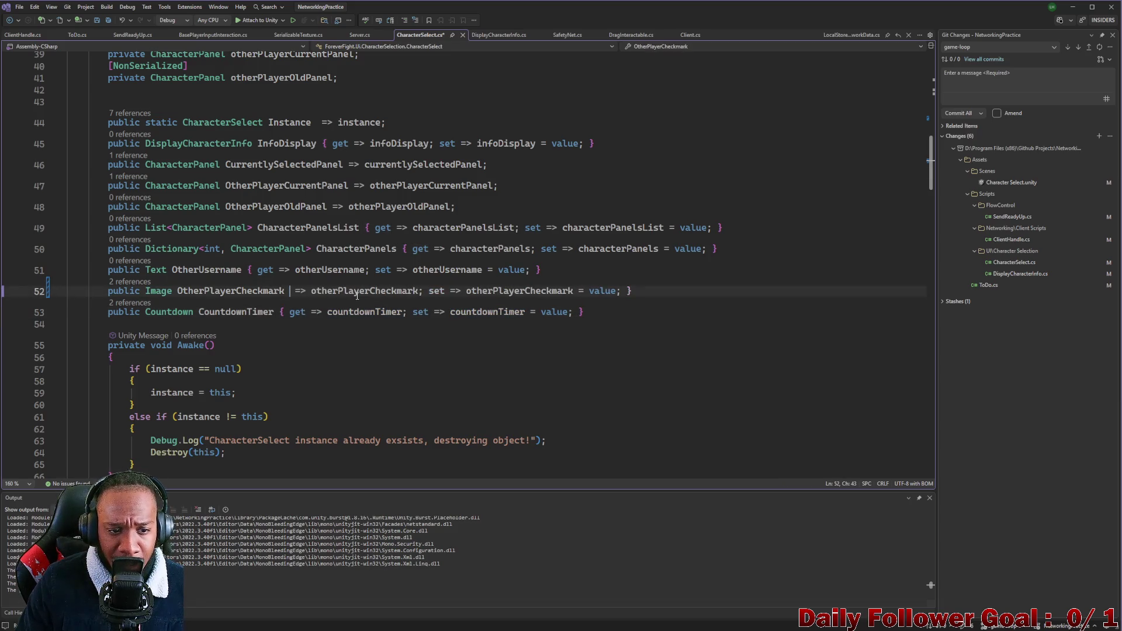
{"action": "key", "text": "Delete"}
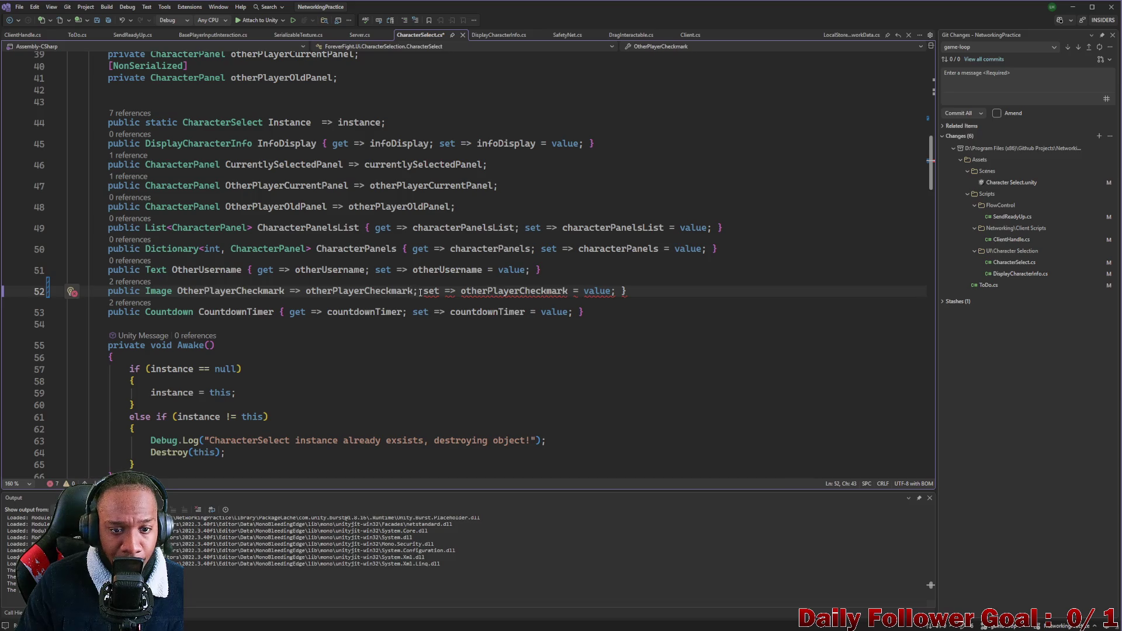
{"action": "left_click_drag", "start_coordinate": [420, 291], "coordinate": [647, 293]}
{"action": "key", "text": "Delete"}
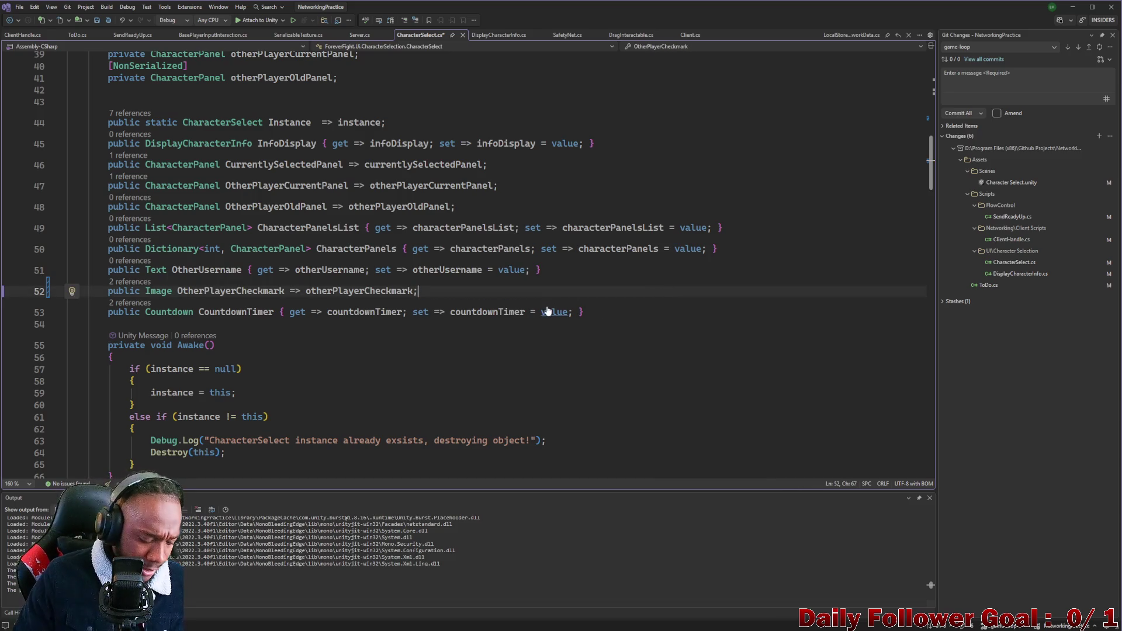
{"action": "key", "text": "ctrl+s"}
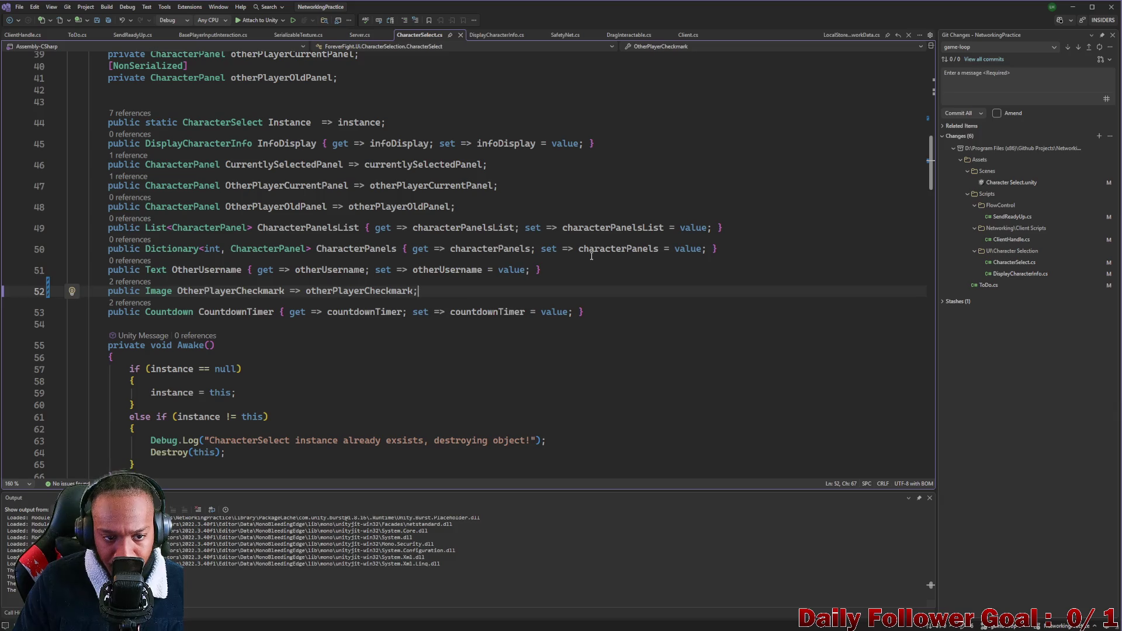
{"action": "scroll", "coordinate": [549, 268], "scroll_direction": "down", "scroll_amount": 16}
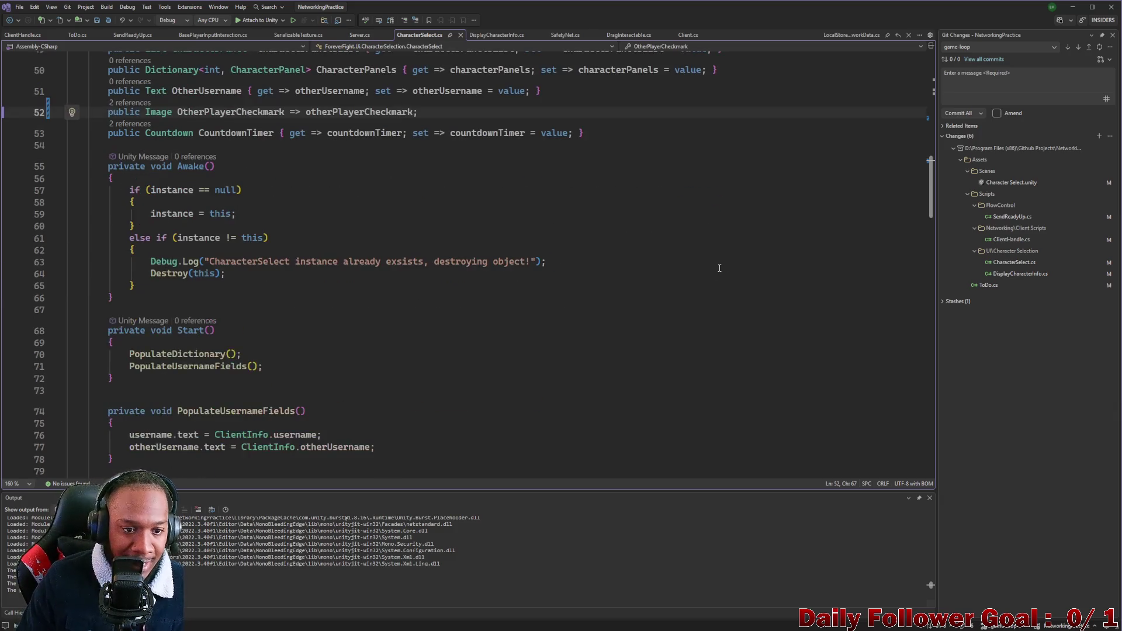
Return to Unity and briefly expand the Character Panels List entries
{"action": "left_click", "coordinate": [1072, 10]}
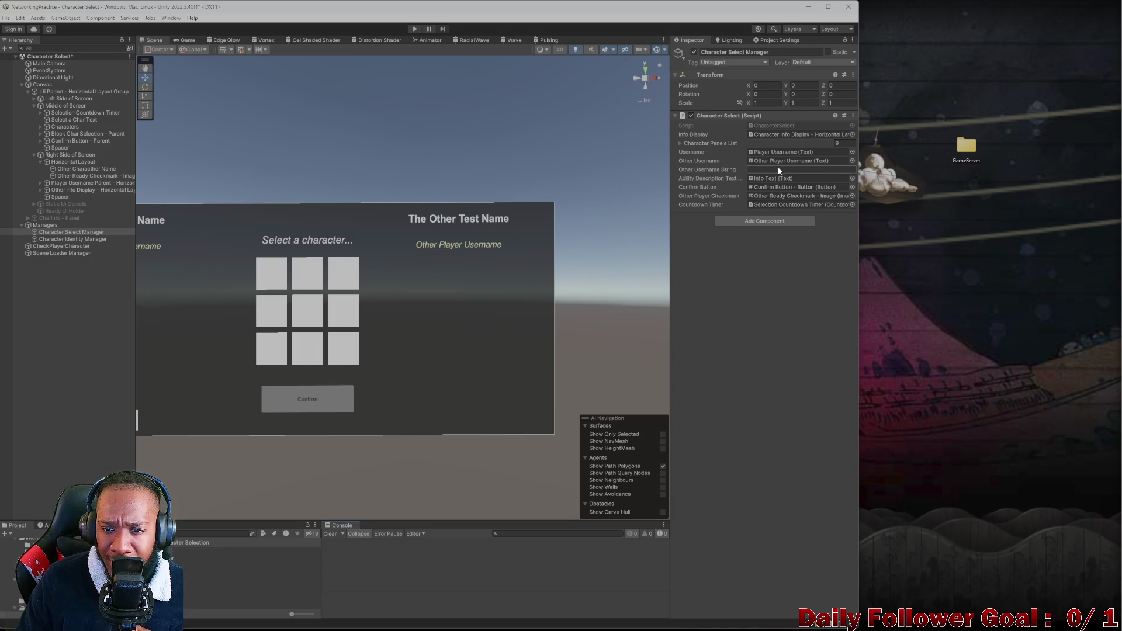
{"action": "left_click", "coordinate": [686, 145]}
{"action": "left_click", "coordinate": [686, 144]}
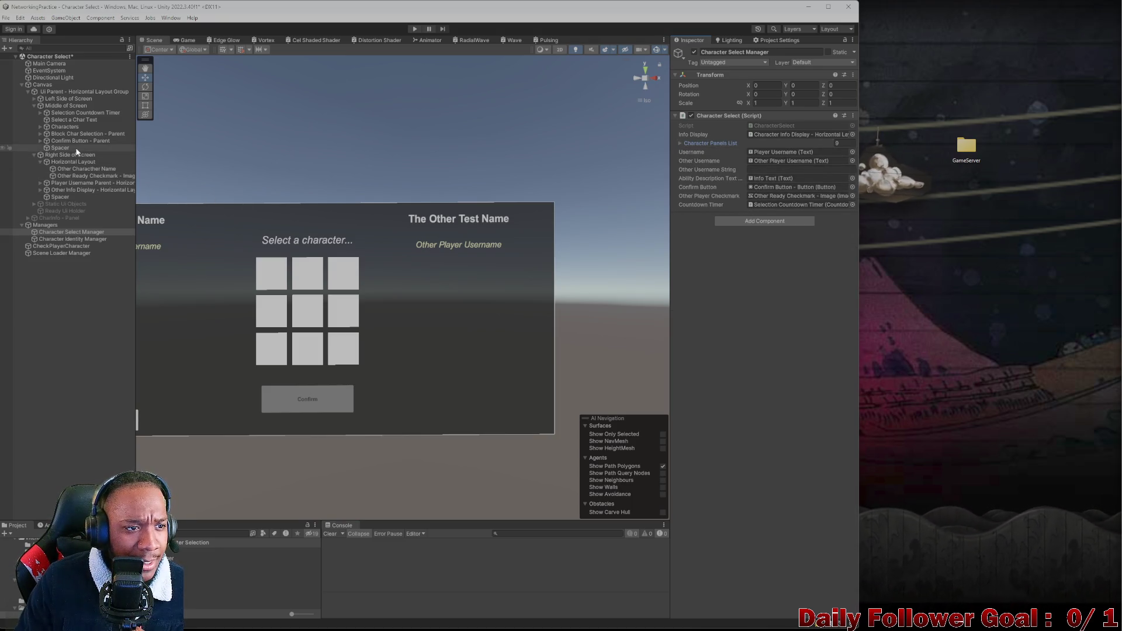
Select the Confirm button, ping its Local Player Checkmark reference, and open SendReadyUp
{"action": "left_click", "coordinate": [298, 408]}
{"action": "left_click", "coordinate": [298, 408]}
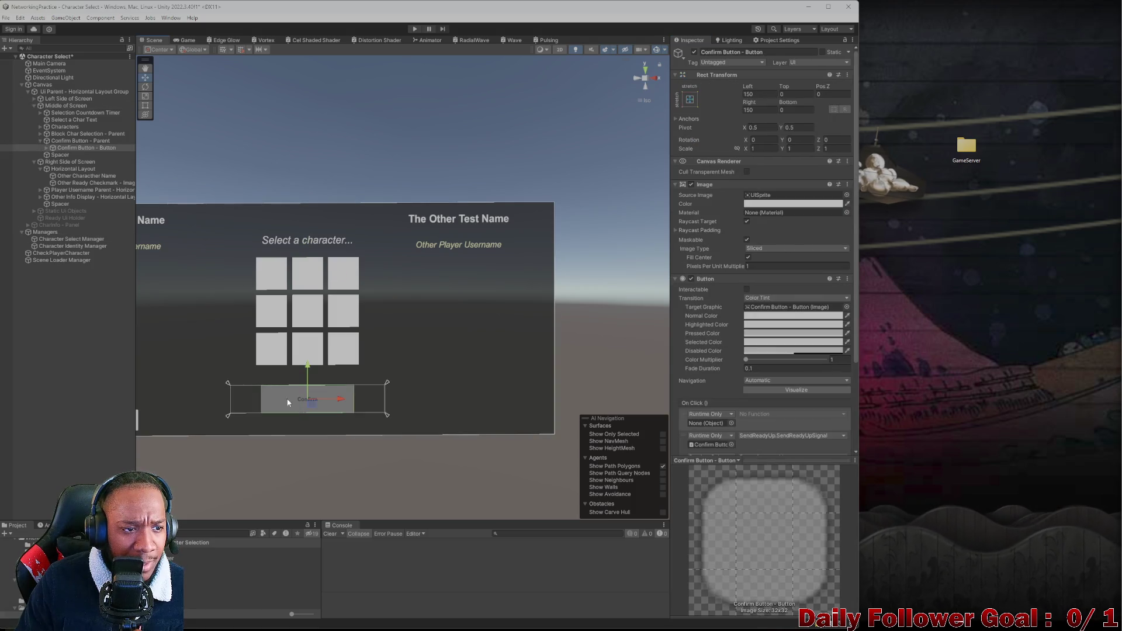
{"action": "scroll", "coordinate": [719, 399], "scroll_direction": "down", "scroll_amount": 3}
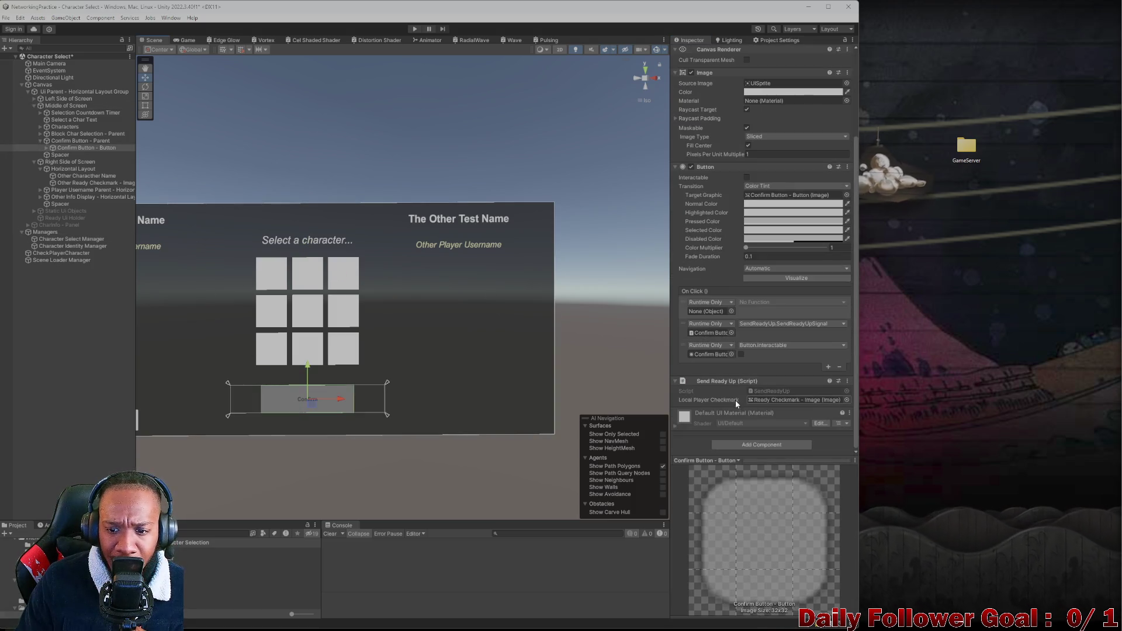
{"action": "left_click", "coordinate": [778, 401]}
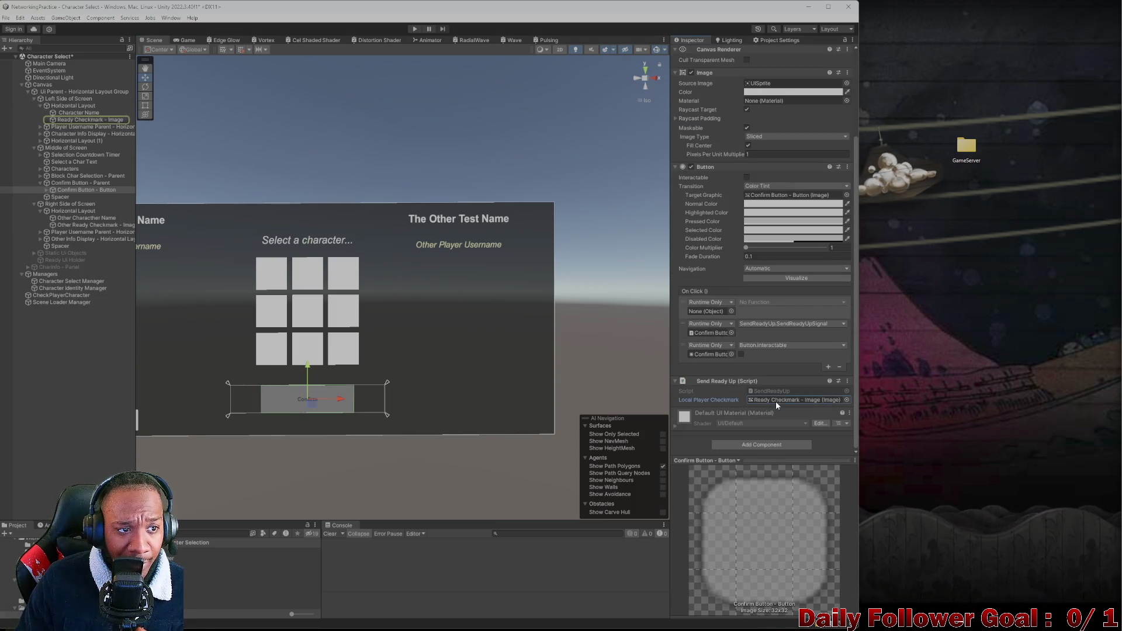
{"action": "double_click", "coordinate": [762, 390]}
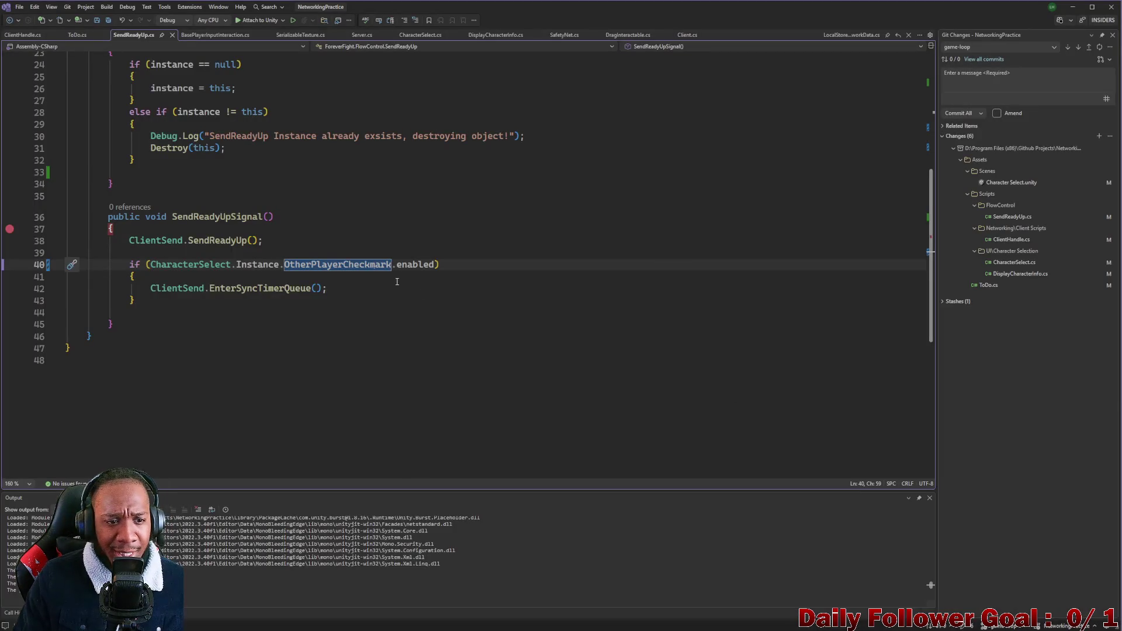
Turn the Instance and LocalPlayerCheckmark properties into read-only '=>' getters and save
{"action": "scroll", "coordinate": [217, 211], "scroll_direction": "up", "scroll_amount": 7}
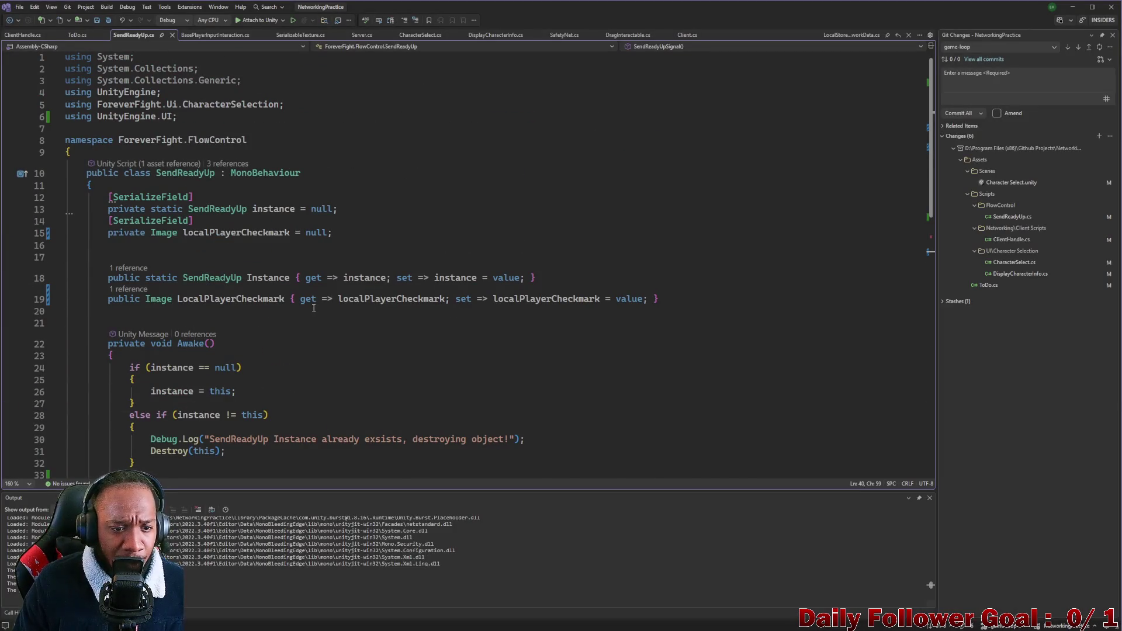
{"action": "left_click_drag", "start_coordinate": [287, 299], "coordinate": [317, 299]}
{"action": "key", "text": "BackSpace"}
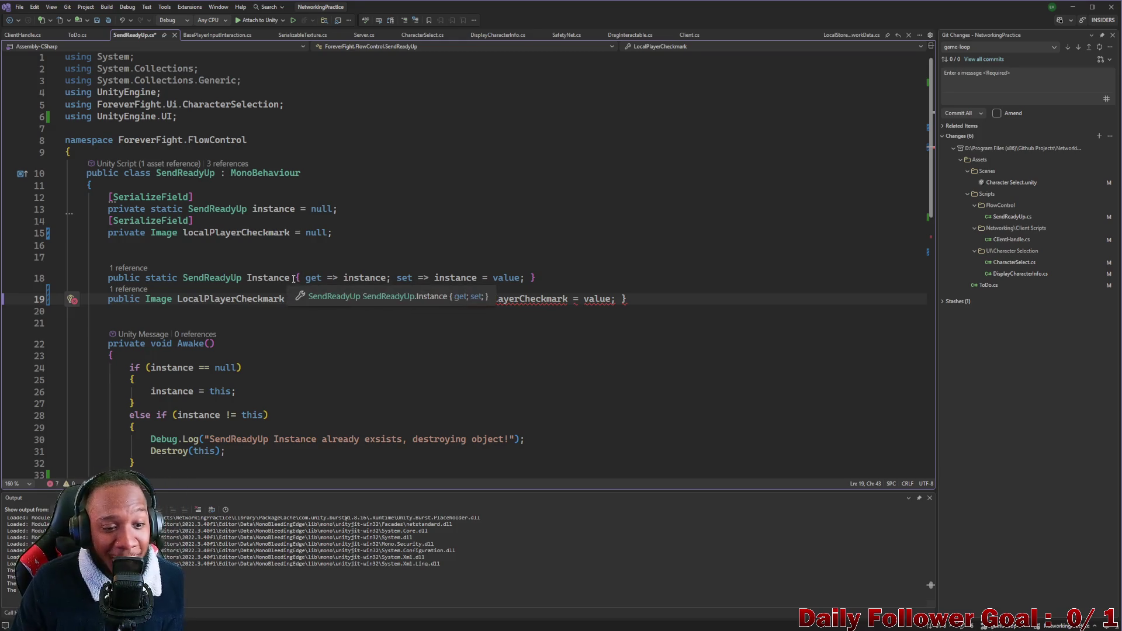
{"action": "mouse_move", "coordinate": [296, 277]}
{"action": "left_mouse_down"}
{"action": "mouse_move", "coordinate": [332, 288]}
{"action": "mouse_move", "coordinate": [327, 279]}
{"action": "left_mouse_up"}
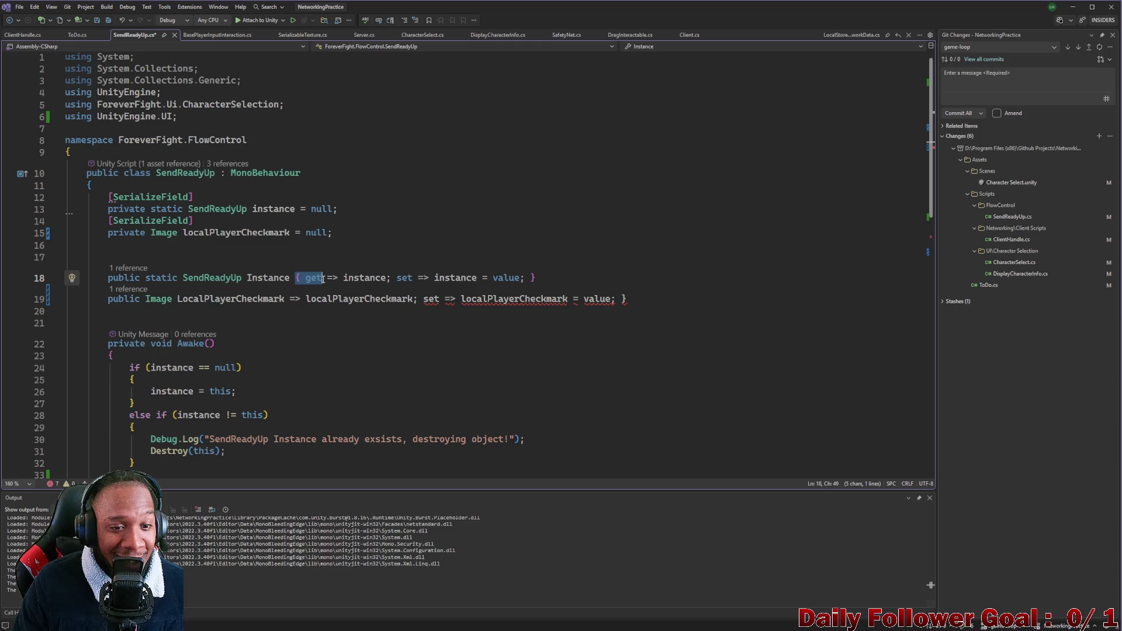
{"action": "key", "text": "BackSpace"}
{"action": "key", "text": "BackSpace"}
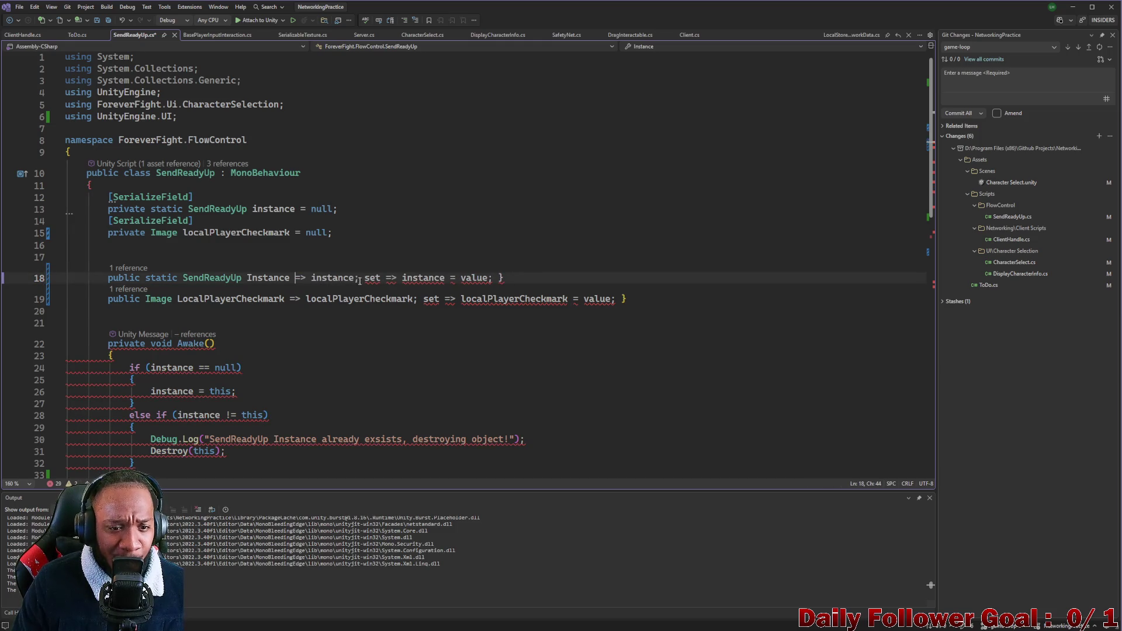
{"action": "left_click", "coordinate": [358, 277]}
{"action": "key", "text": "shift+End"}
{"action": "key", "text": "BackSpace"}
{"action": "left_click_drag", "start_coordinate": [418, 298], "coordinate": [628, 300]}
{"action": "key", "text": "BackSpace"}
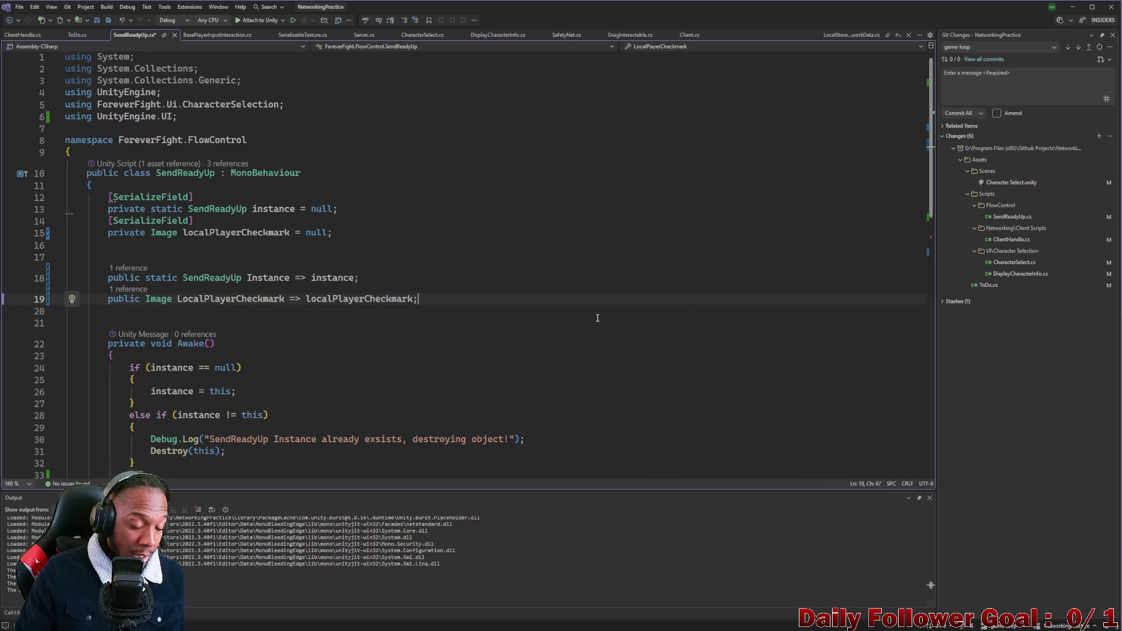
{"action": "key", "text": "ctrl+s"}
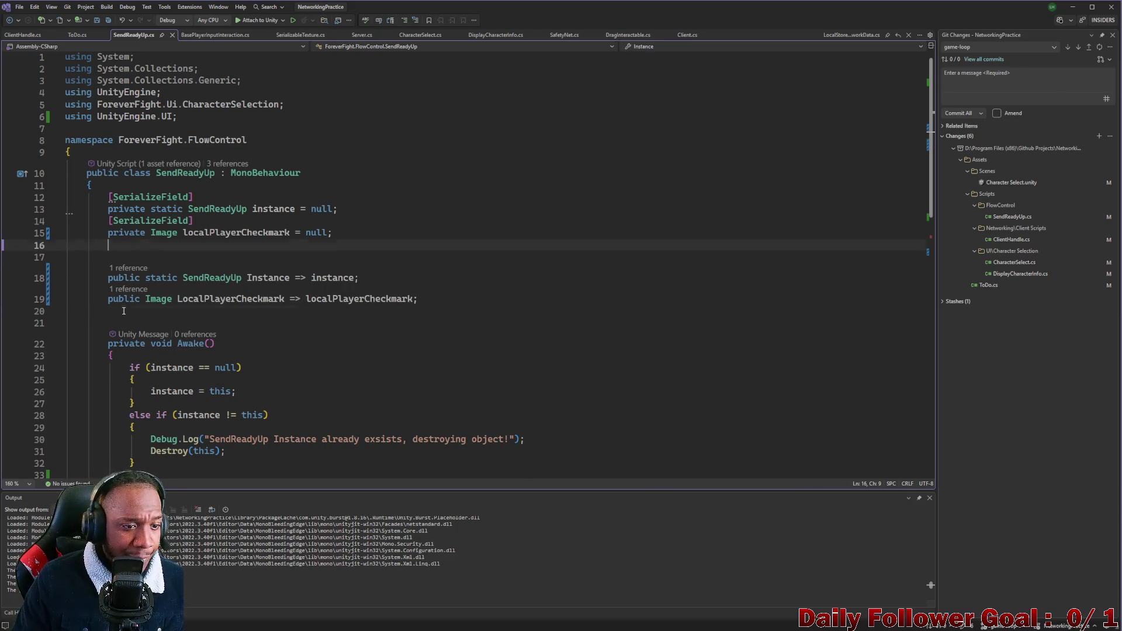
Delete the stray blank line 44, save SendReadyUp.cs again, and return to Unity
{"action": "left_click", "coordinate": [176, 322]}
{"action": "scroll", "coordinate": [177, 316], "scroll_direction": "down", "scroll_amount": 5}
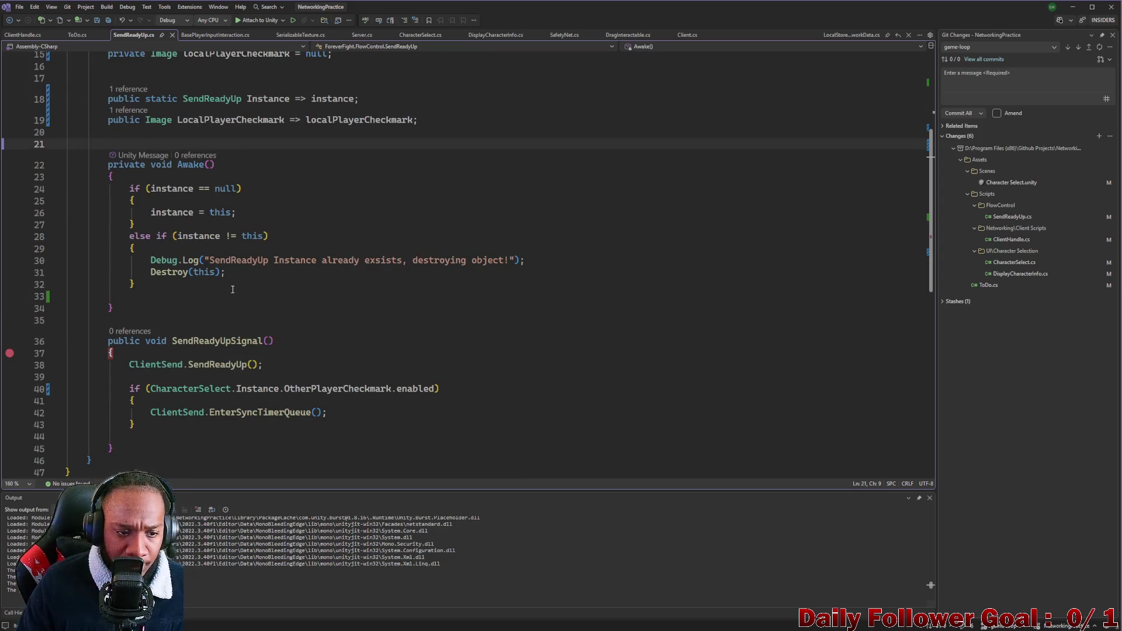
{"action": "scroll", "coordinate": [232, 289], "scroll_direction": "down", "scroll_amount": 3}
{"action": "left_click", "coordinate": [109, 293]}
{"action": "key", "text": "BackSpace"}
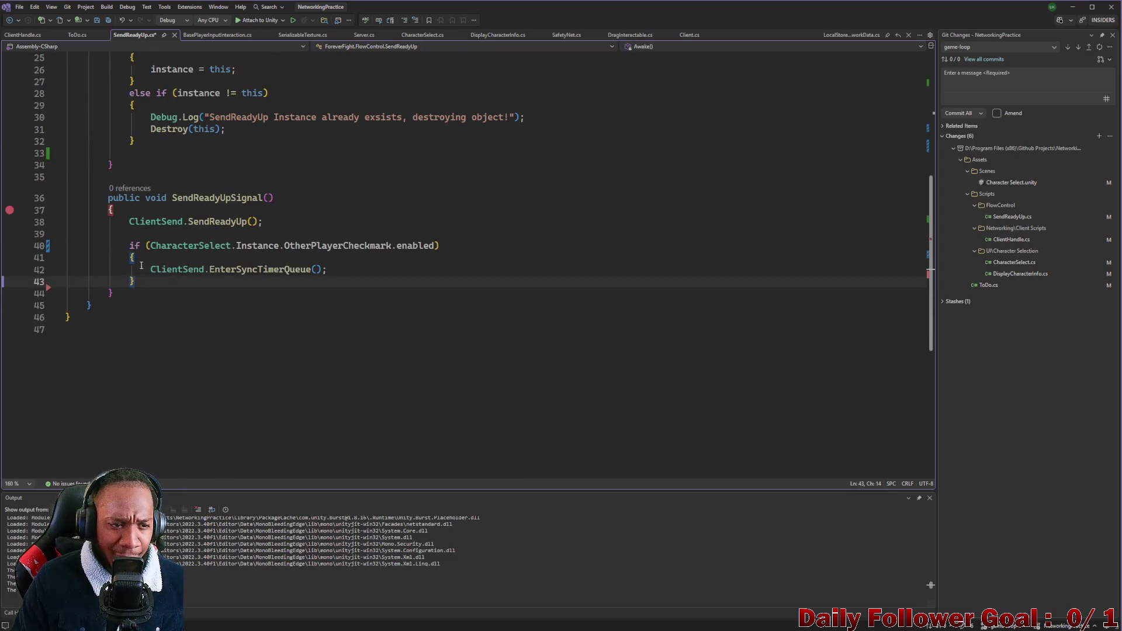
{"action": "left_click", "coordinate": [133, 235]}
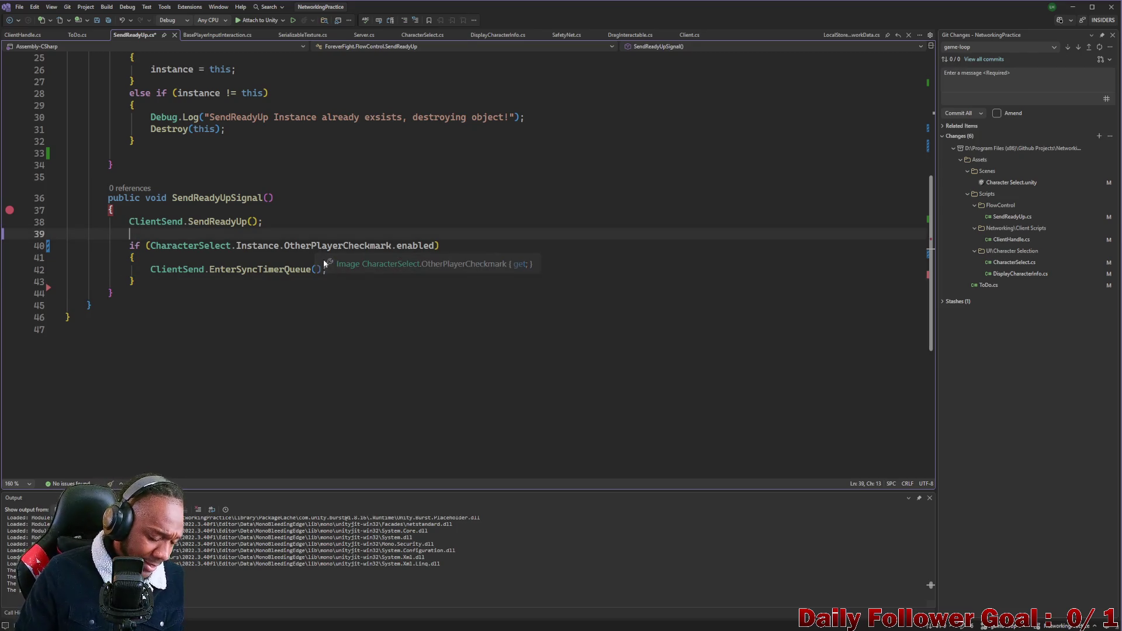
{"action": "key", "text": "ctrl+s"}
{"action": "scroll", "coordinate": [227, 303], "scroll_direction": "up", "scroll_amount": 5}
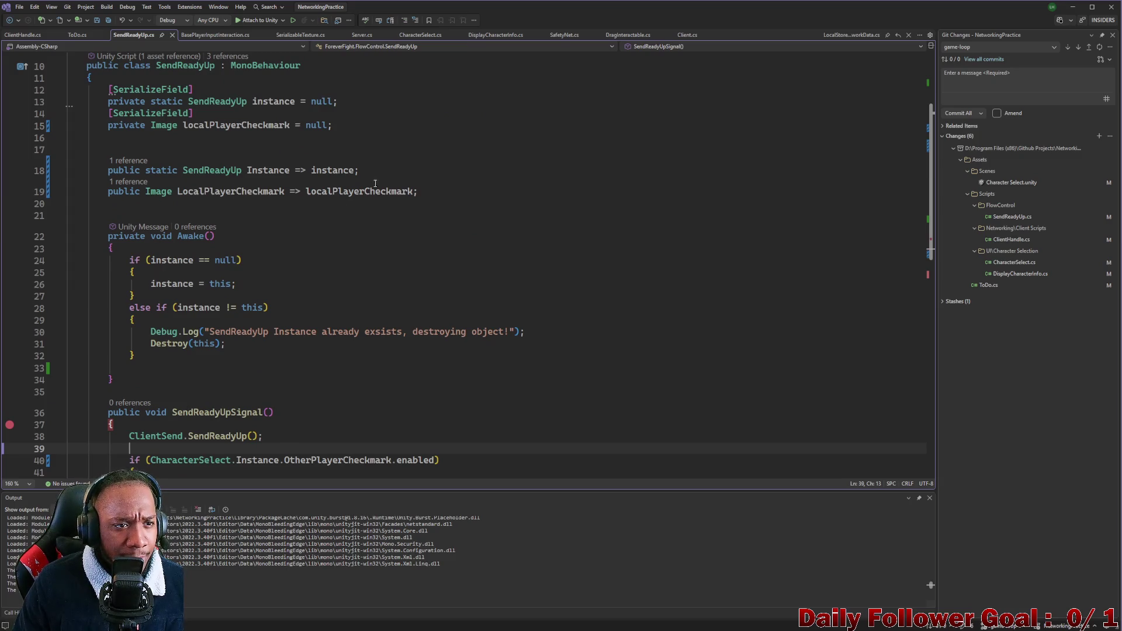
{"action": "left_click", "coordinate": [1072, 7]}
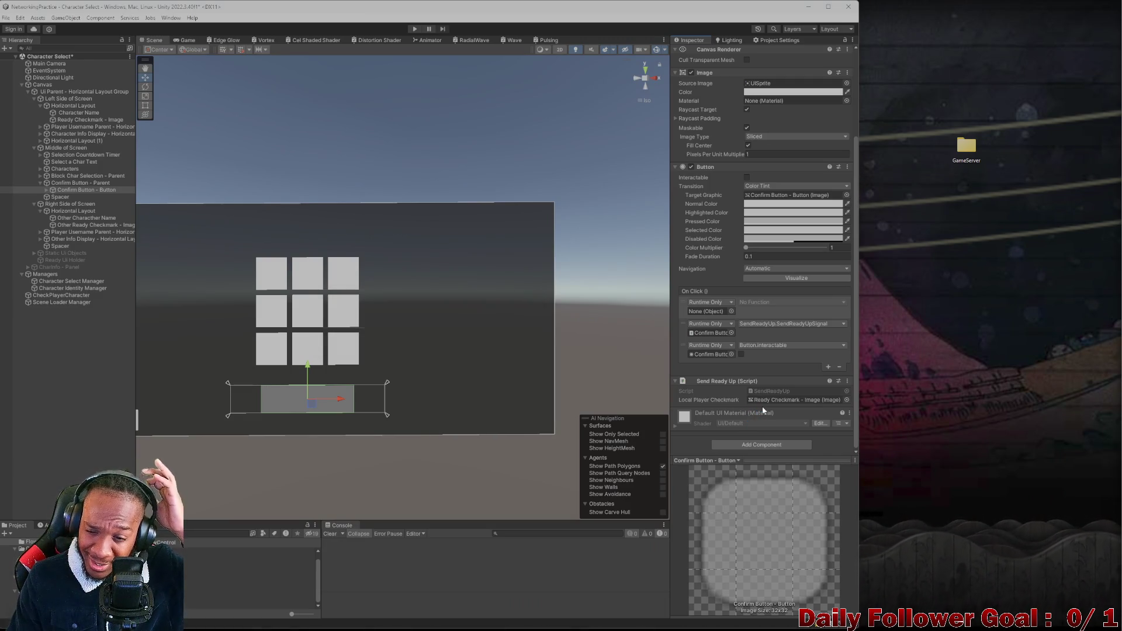
Review the Confirm Button's Send Ready Up component, then go back to SendReadyUpSignal in Visual Studio
{"action": "scroll", "coordinate": [750, 392], "scroll_direction": "down", "scroll_amount": 4}
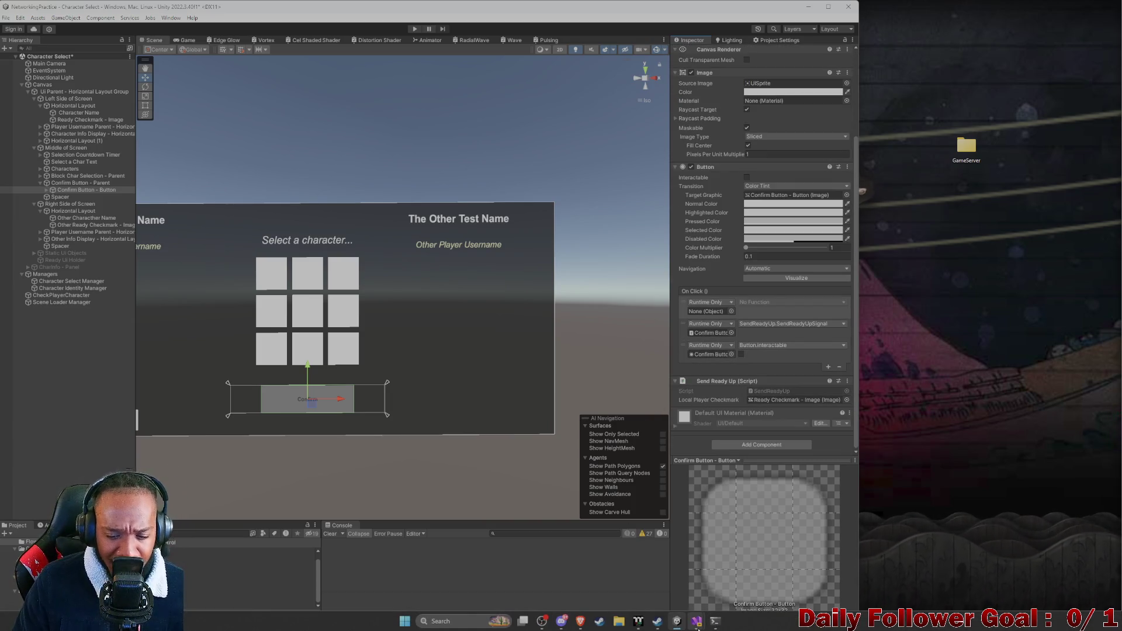
{"action": "mouse_move", "coordinate": [697, 621]}
{"action": "left_click", "coordinate": [770, 585]}
{"action": "scroll", "coordinate": [222, 385], "scroll_direction": "down", "scroll_amount": 2}
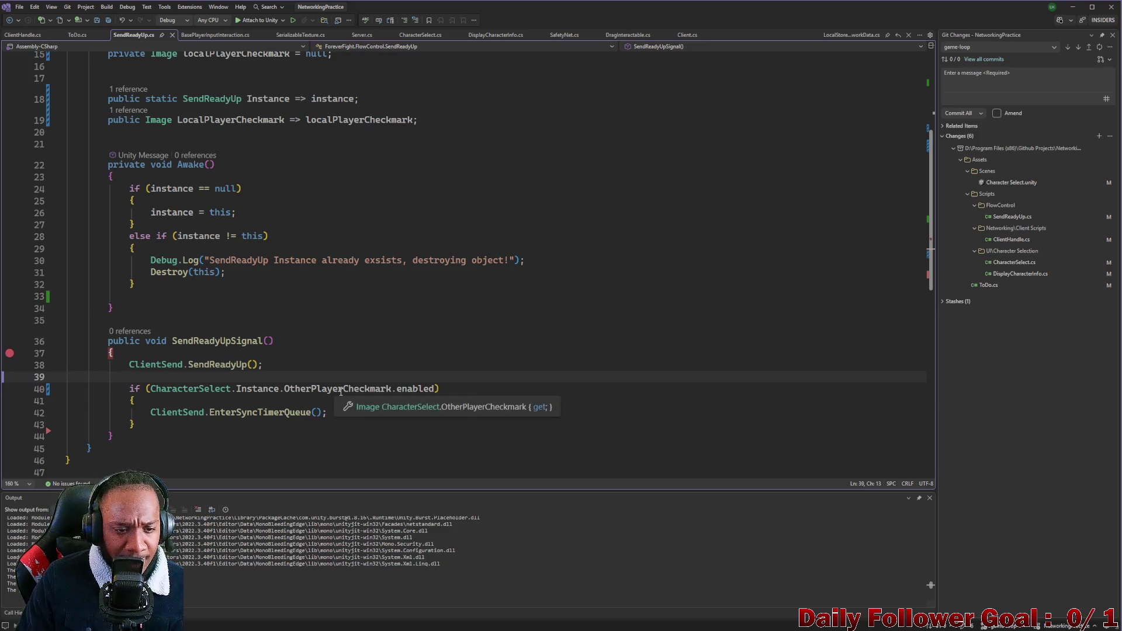
Search the Project panel for 'lobby' and load the Lobby scene, answering the modified-scene prompt
{"action": "left_click", "coordinate": [1069, 9]}
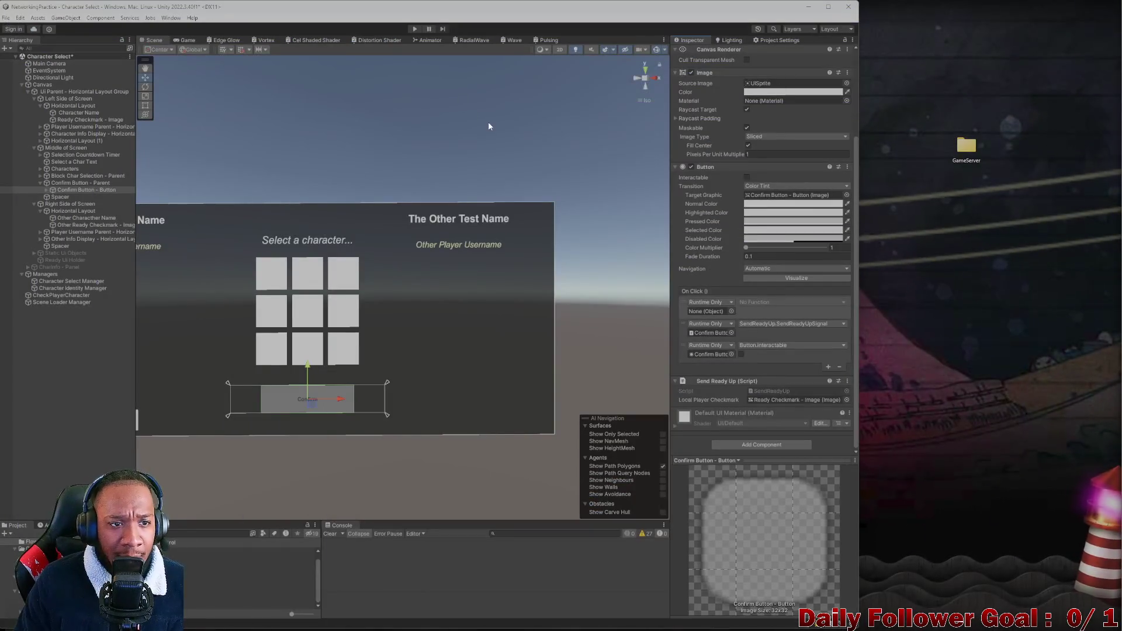
{"action": "left_click", "coordinate": [178, 533]}
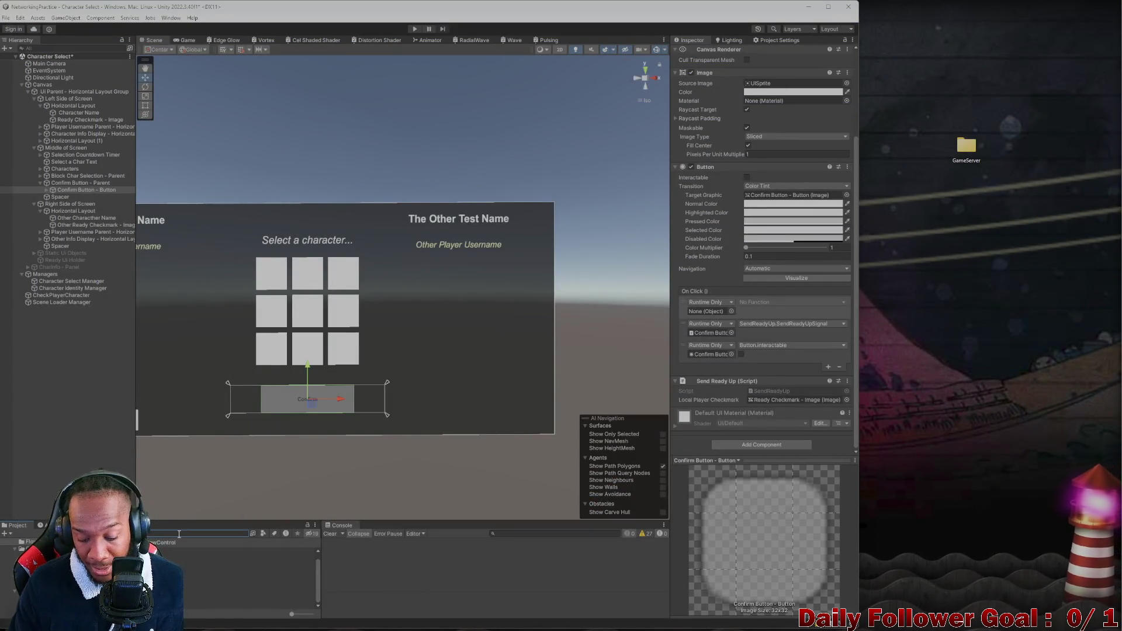
{"action": "type", "text": "lobby"}
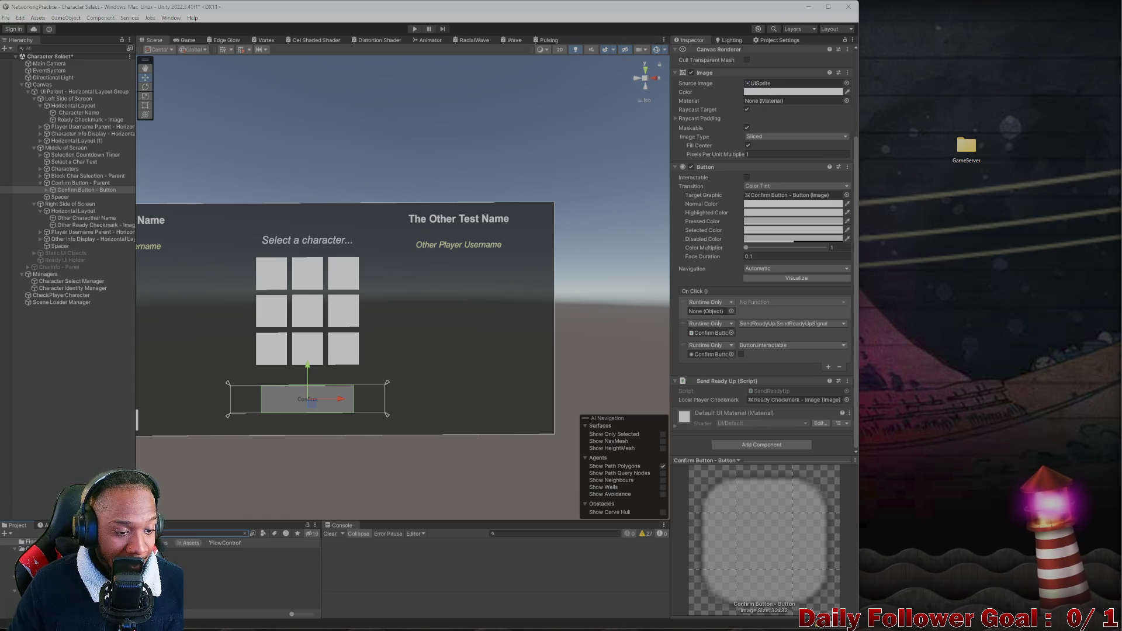
{"action": "key", "text": "Down"}
{"action": "key", "text": "Return"}
{"action": "left_click", "coordinate": [418, 338]}
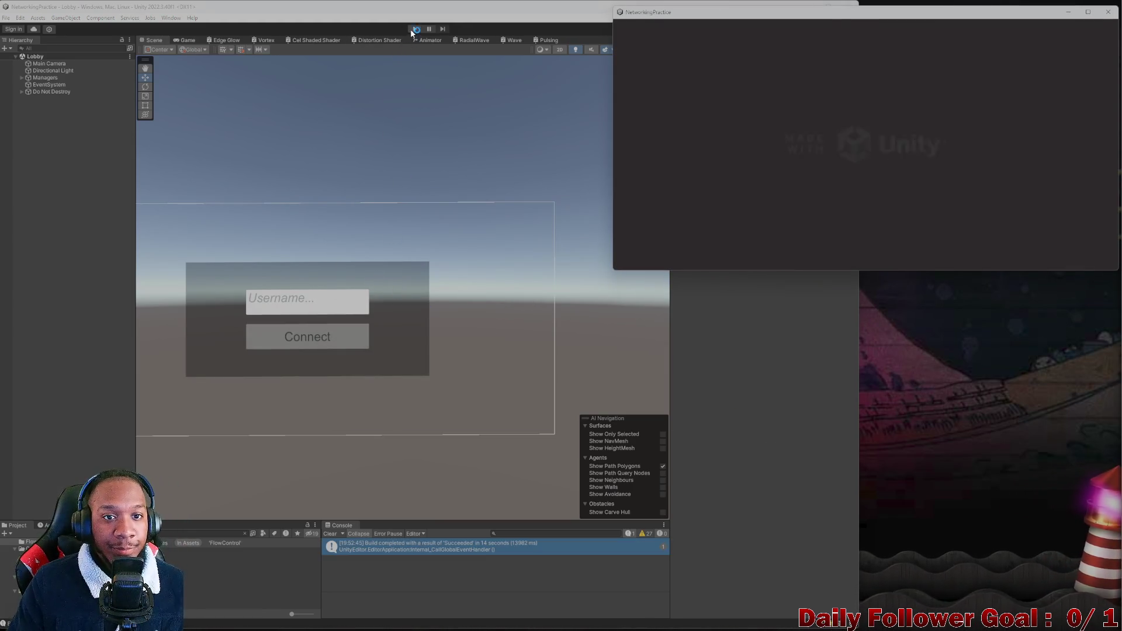
Enter play mode and connect both the editor client and the built client to the lobby
{"action": "left_click", "coordinate": [413, 29]}
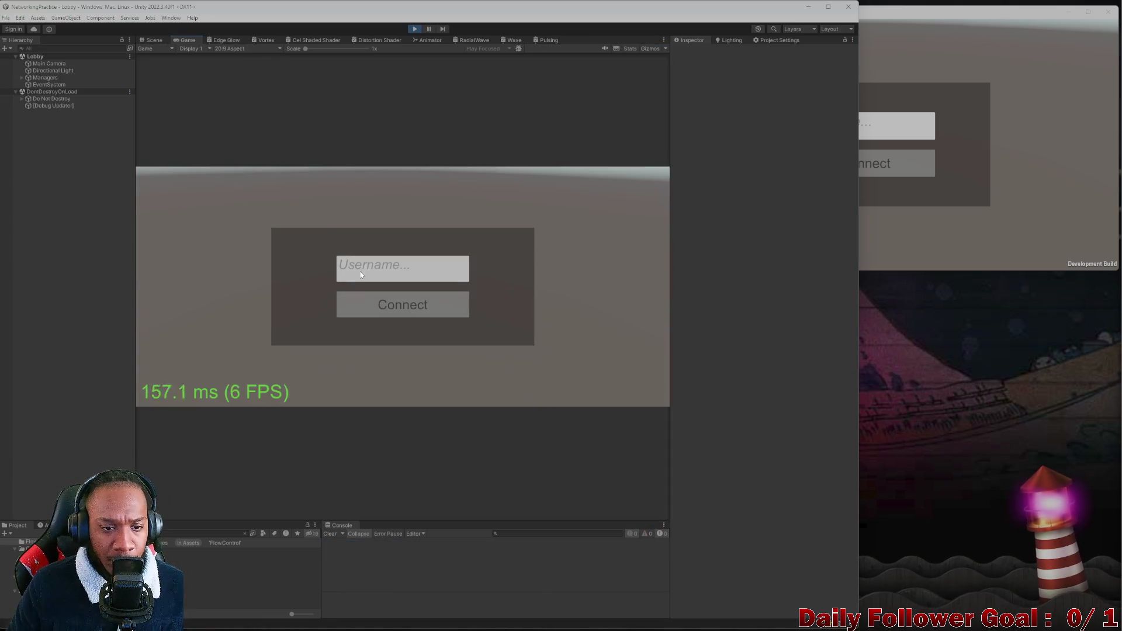
{"action": "left_click", "coordinate": [409, 303]}
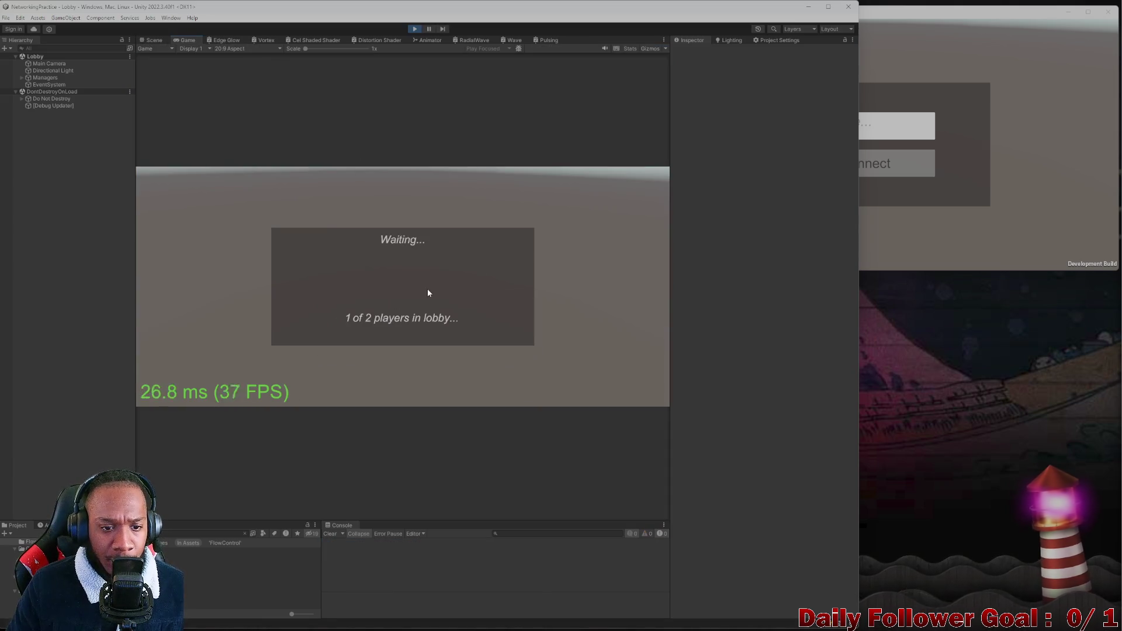
{"action": "left_click", "coordinate": [897, 126]}
{"action": "left_click", "coordinate": [883, 163]}
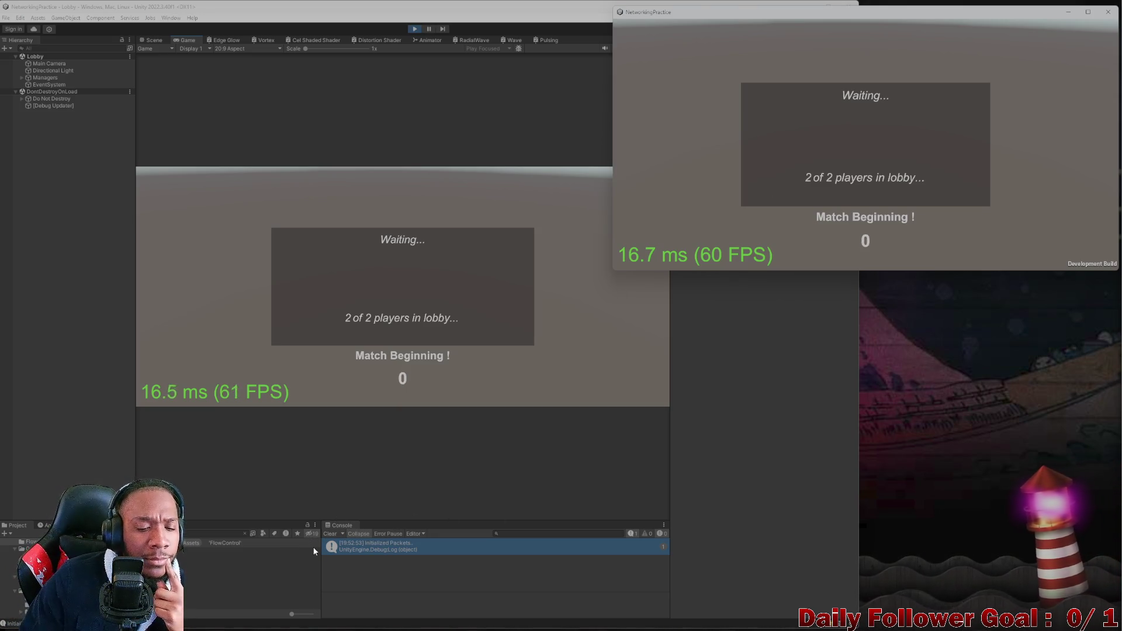
In the editor client, pick The Speedster and confirm to ready up
{"action": "left_click", "coordinate": [335, 534]}
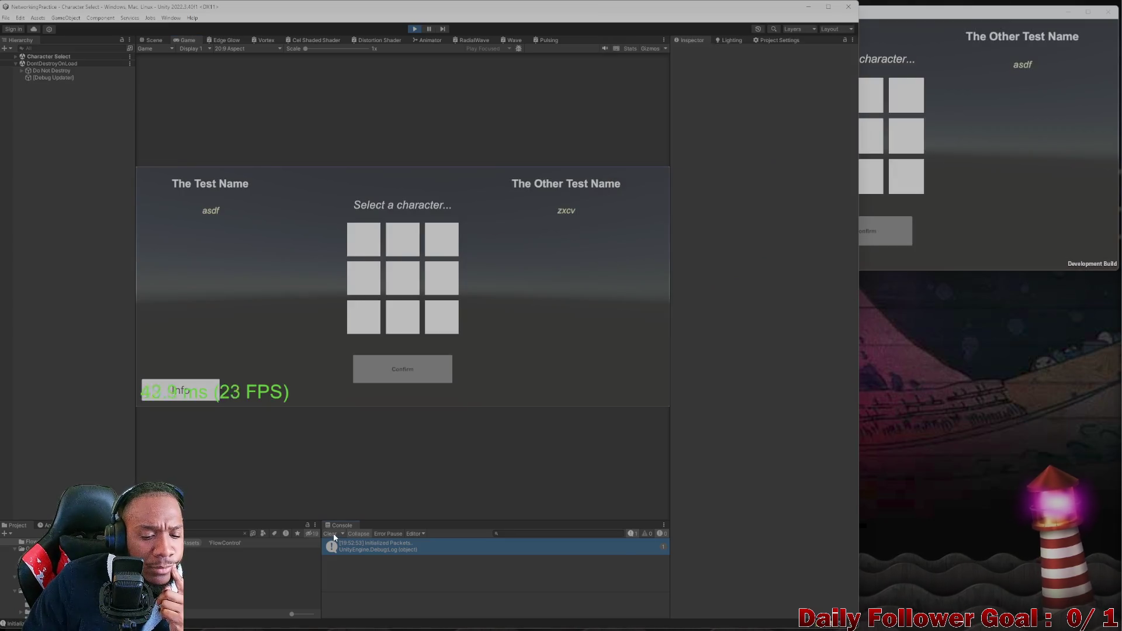
{"action": "left_click", "coordinate": [353, 257]}
{"action": "left_click", "coordinate": [387, 360]}
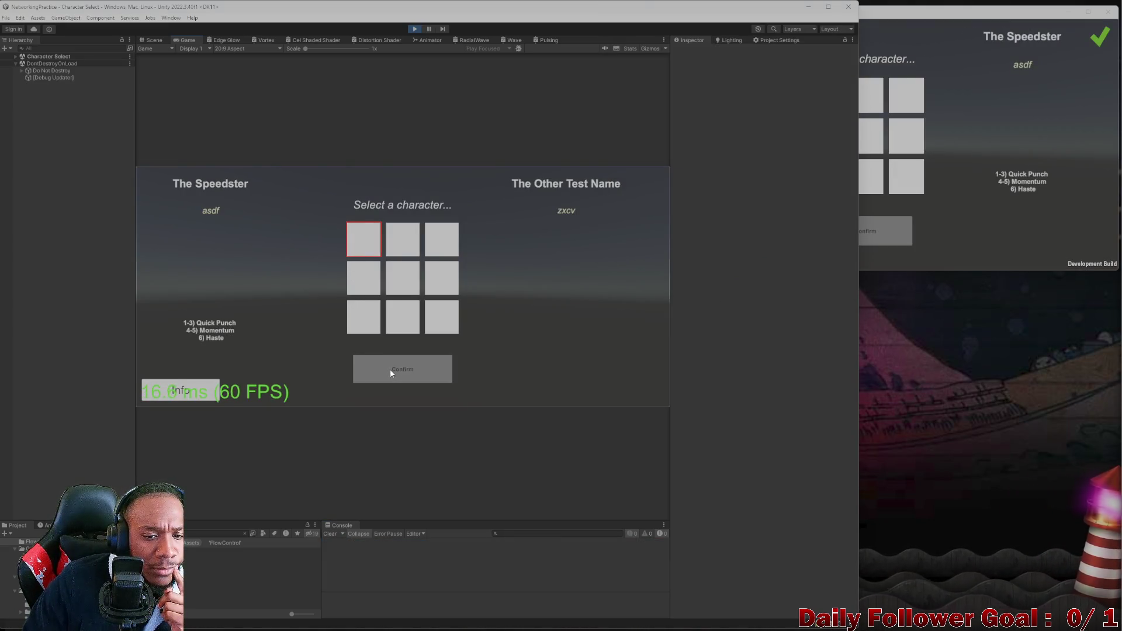
{"action": "left_click", "coordinate": [952, 241]}
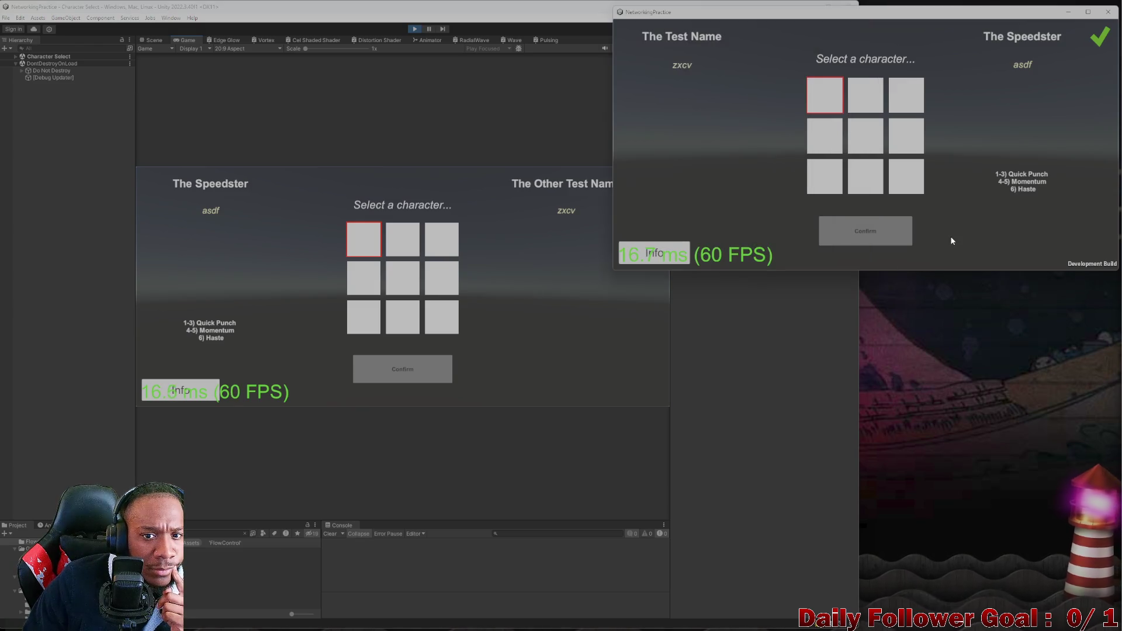
{"action": "left_click", "coordinate": [521, 21]}
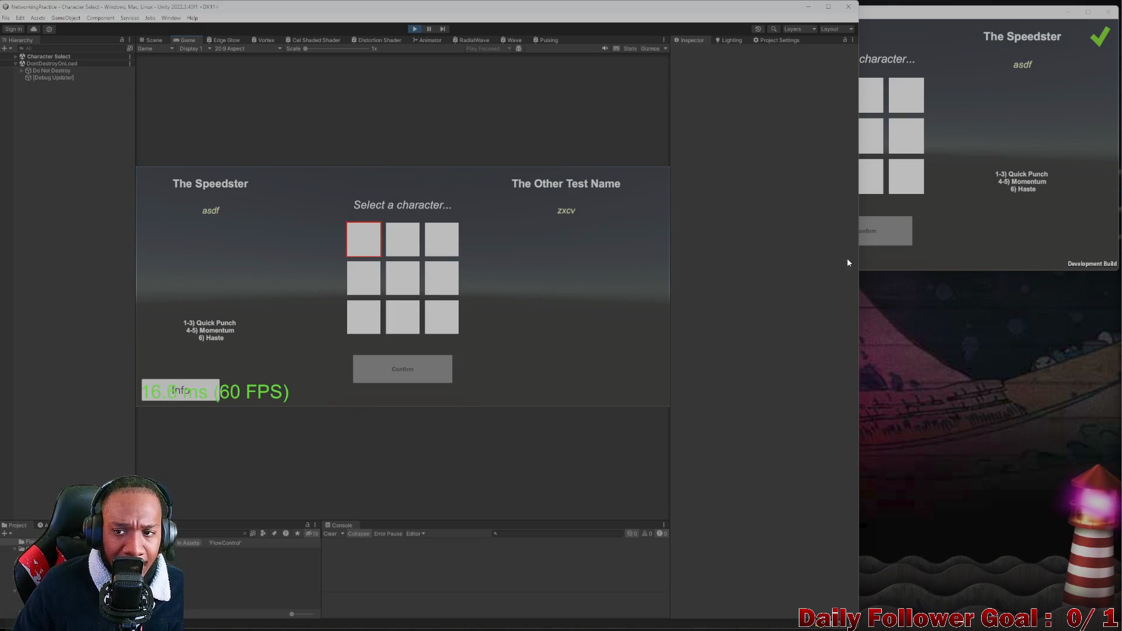
Pick and confirm The Brawn in the built client, check the Game view, then close the build
{"action": "left_click", "coordinate": [999, 203]}
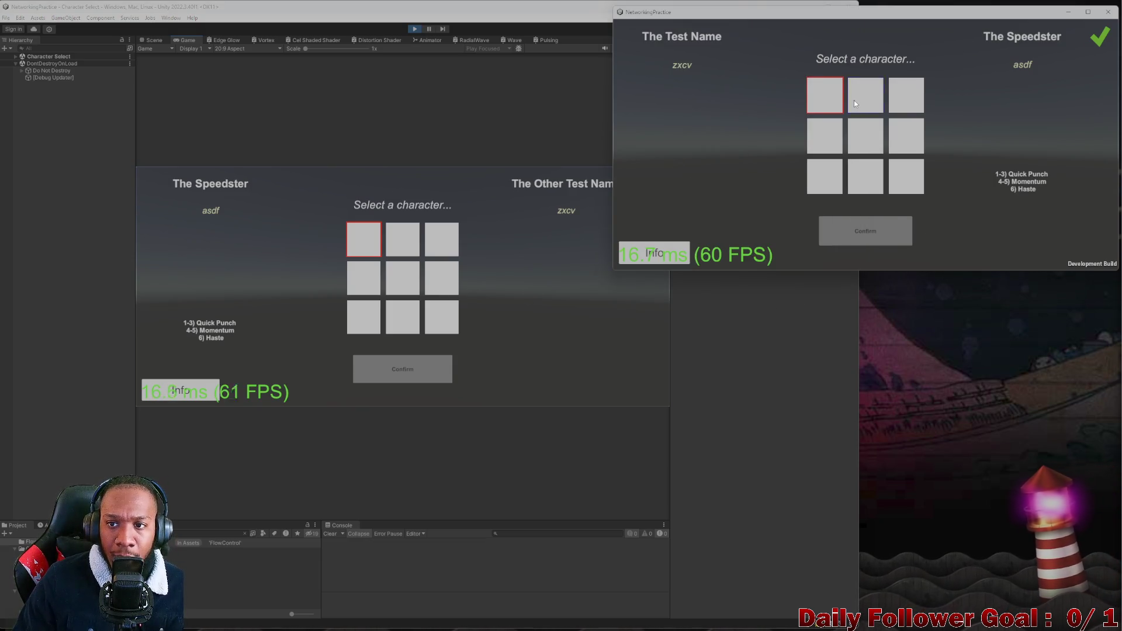
{"action": "left_click", "coordinate": [855, 103]}
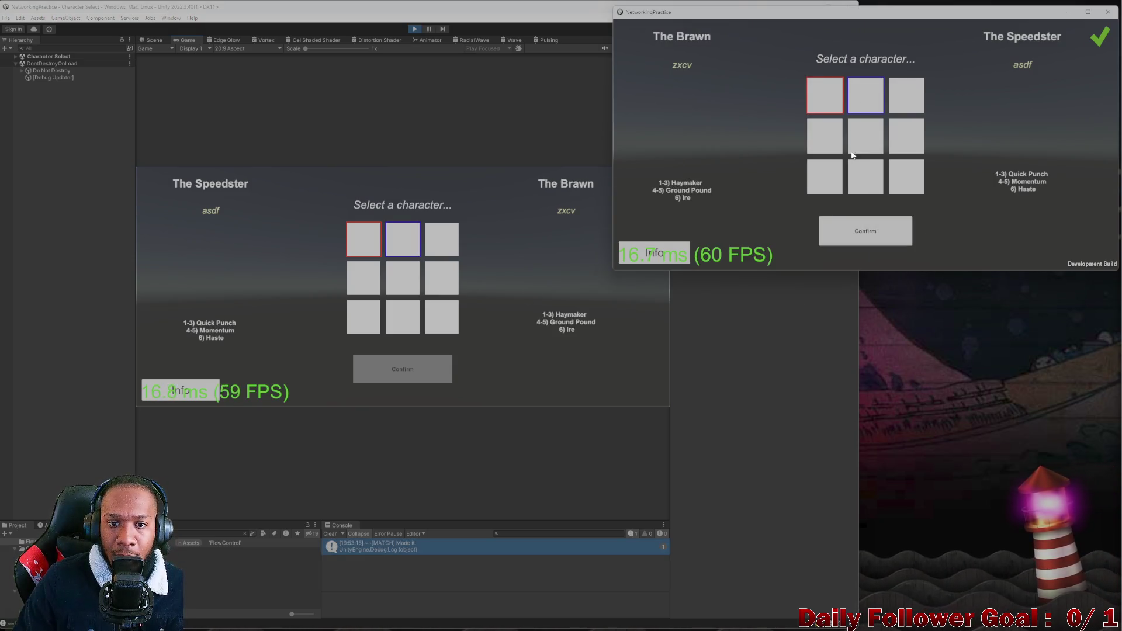
{"action": "left_click", "coordinate": [865, 233]}
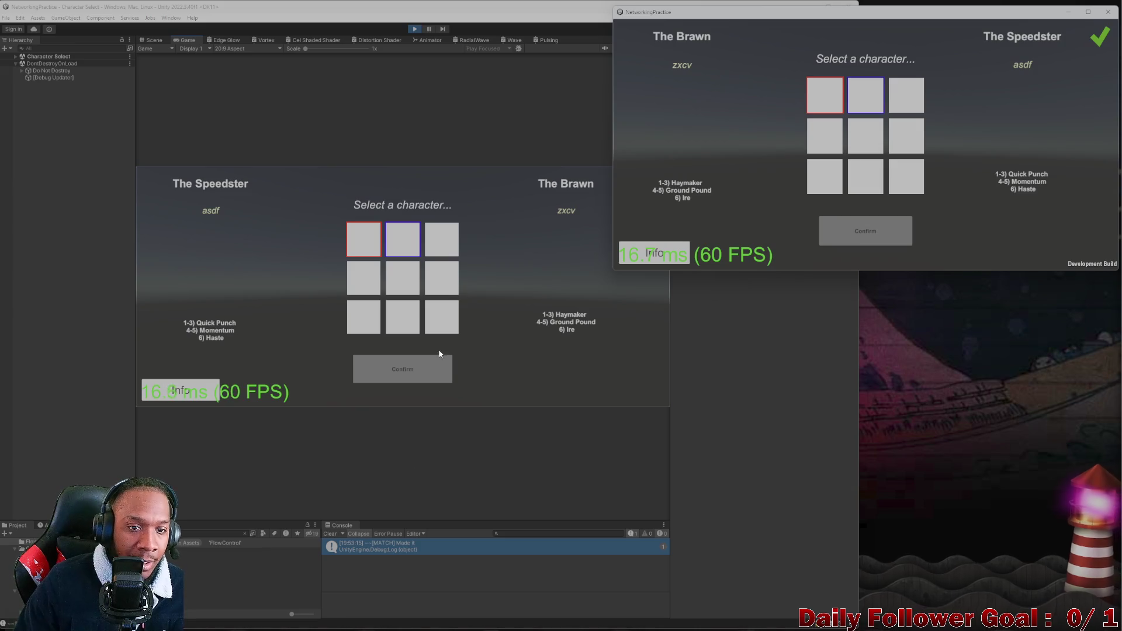
{"action": "left_click", "coordinate": [142, 40]}
{"action": "left_click", "coordinate": [185, 40]}
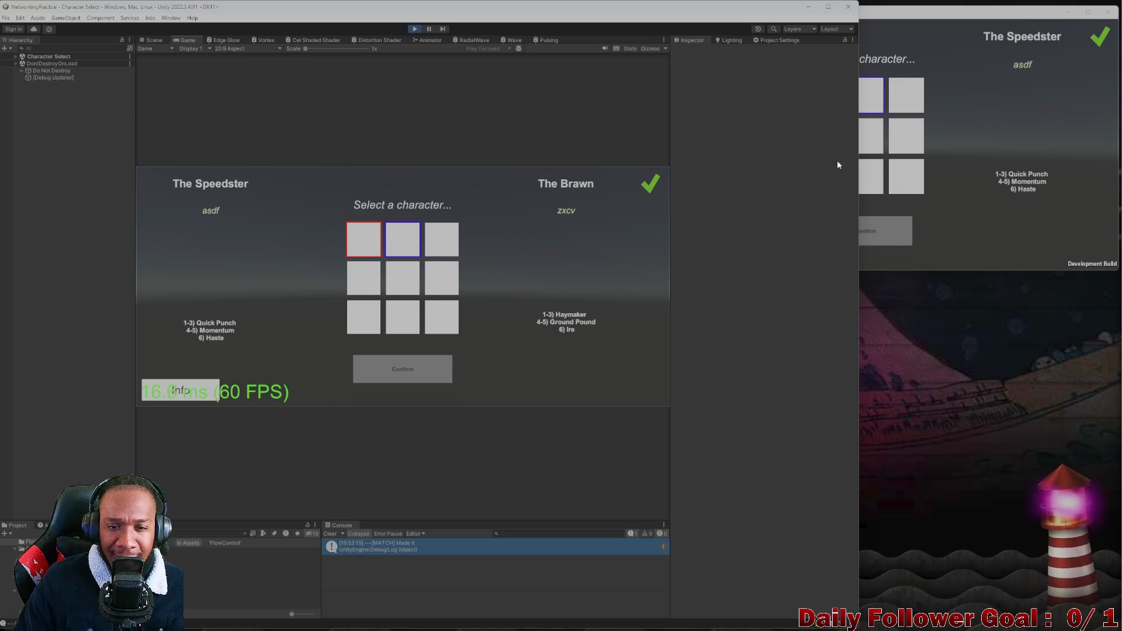
{"action": "left_click", "coordinate": [1102, 16]}
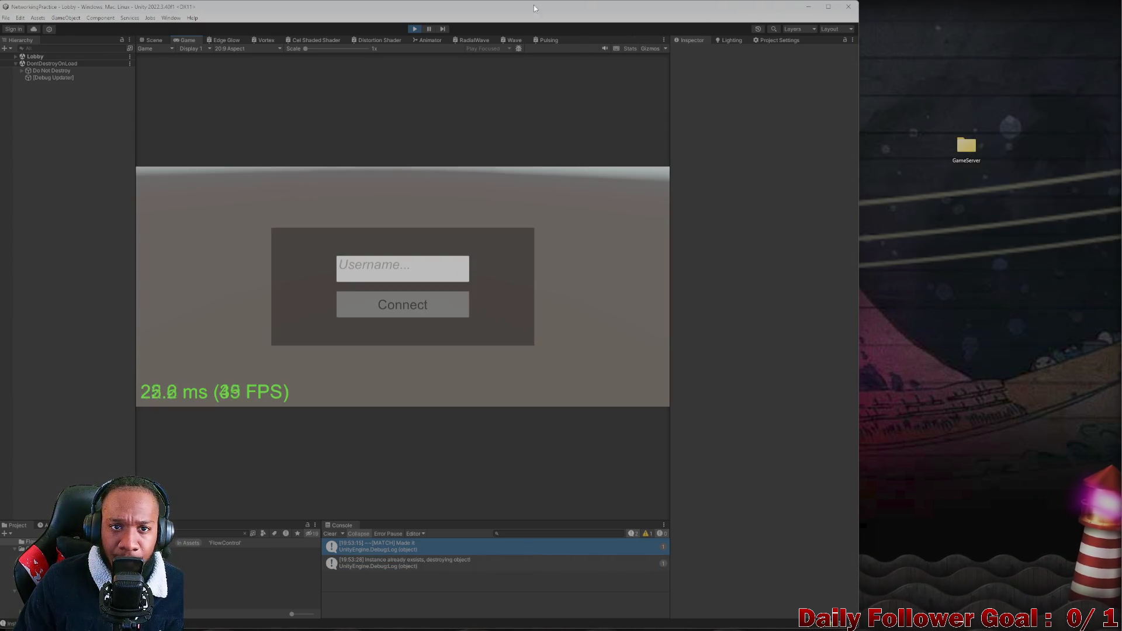
Stop play mode, reopen Character Select, and open the Confirm button's Send Ready Up script
{"action": "left_click", "coordinate": [414, 29]}
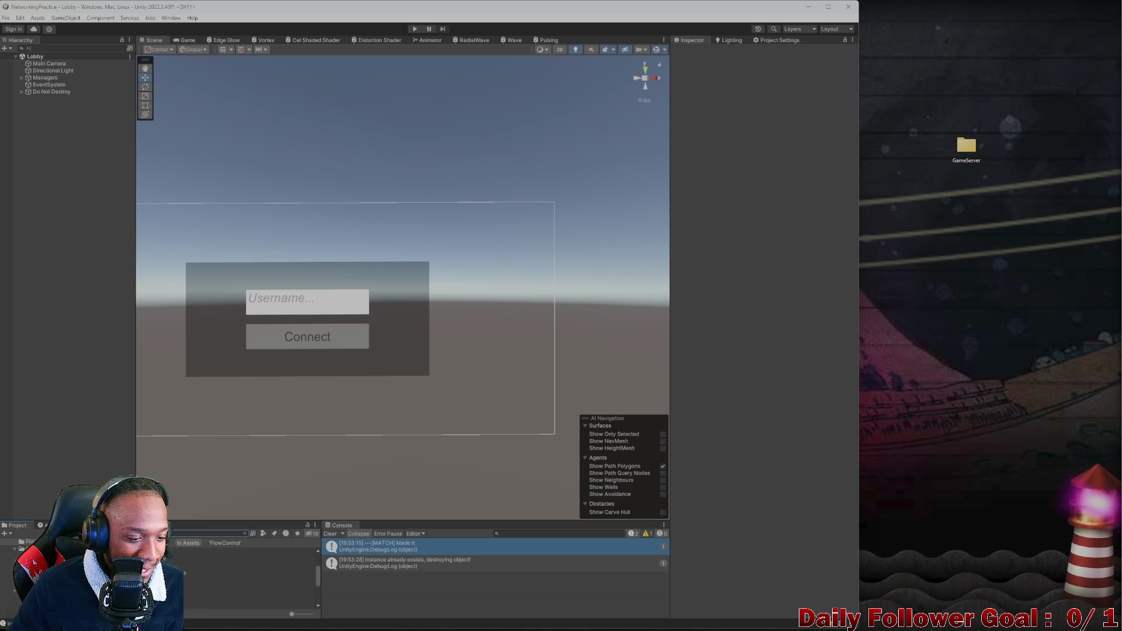
{"action": "double_click", "coordinate": [205, 565]}
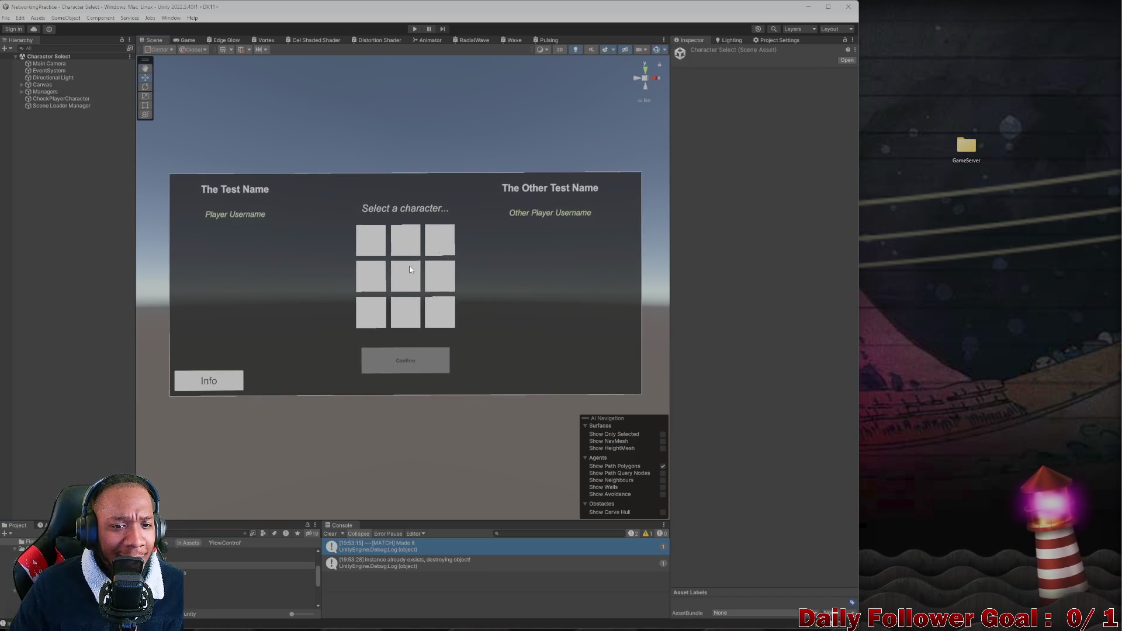
{"action": "scroll", "coordinate": [411, 270], "scroll_direction": "up", "scroll_amount": 1}
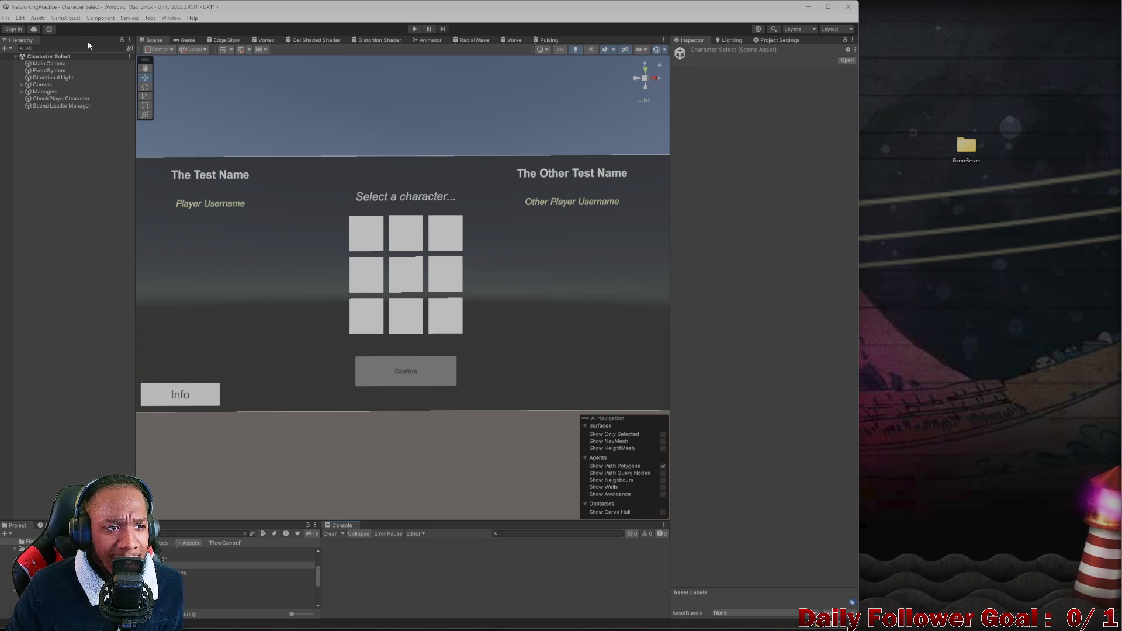
{"action": "left_click", "coordinate": [384, 376]}
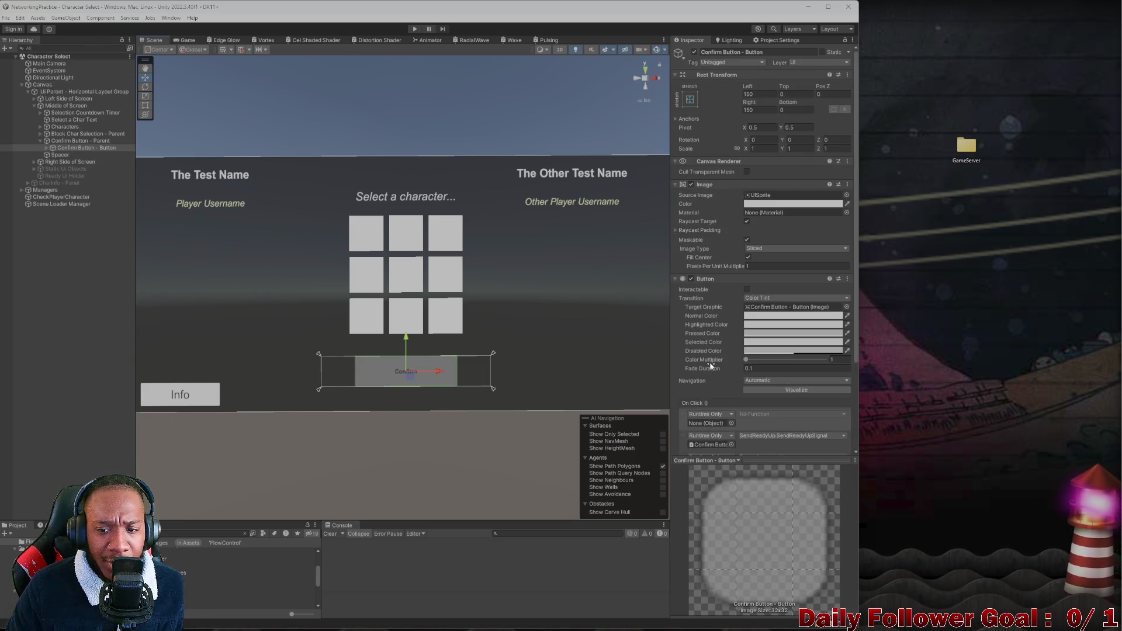
{"action": "scroll", "coordinate": [711, 365], "scroll_direction": "down", "scroll_amount": 4}
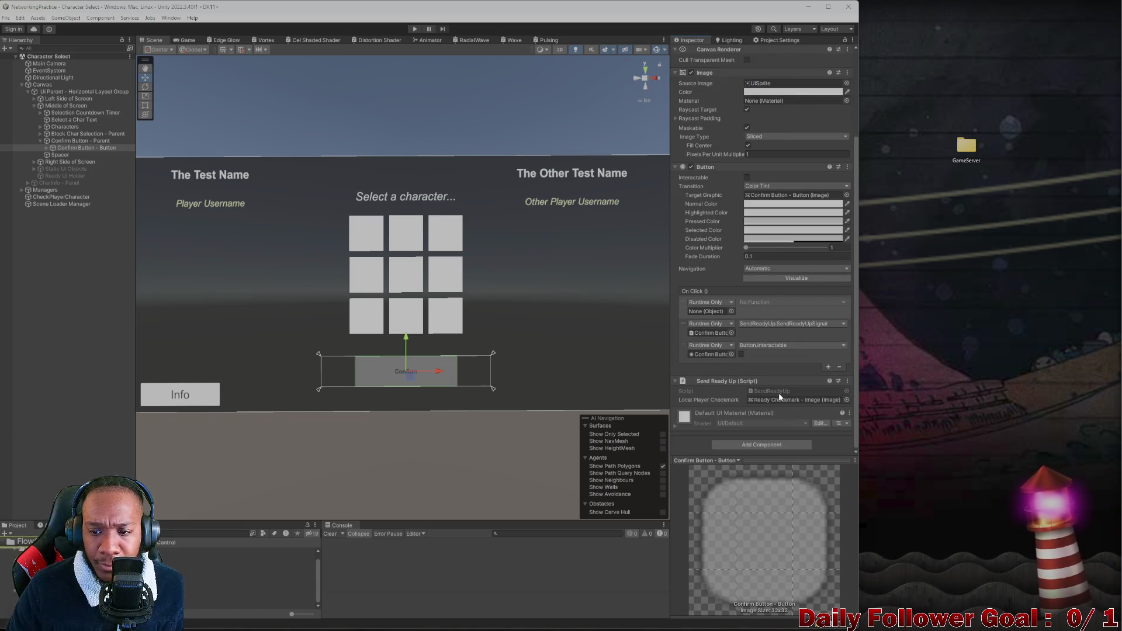
{"action": "double_click", "coordinate": [777, 392]}
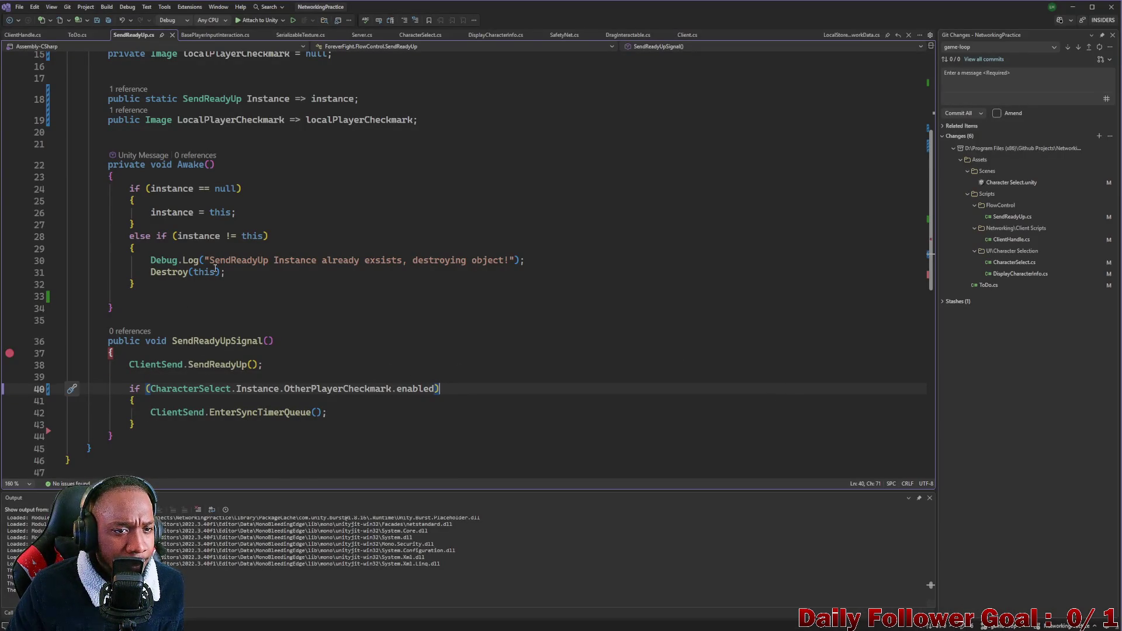
Follow LocalPlayerCheckmark's CodeLens reference to its usage in ClientHandle.cs
{"action": "scroll", "coordinate": [215, 269], "scroll_direction": "up", "scroll_amount": 4}
{"action": "left_click", "coordinate": [128, 253]}
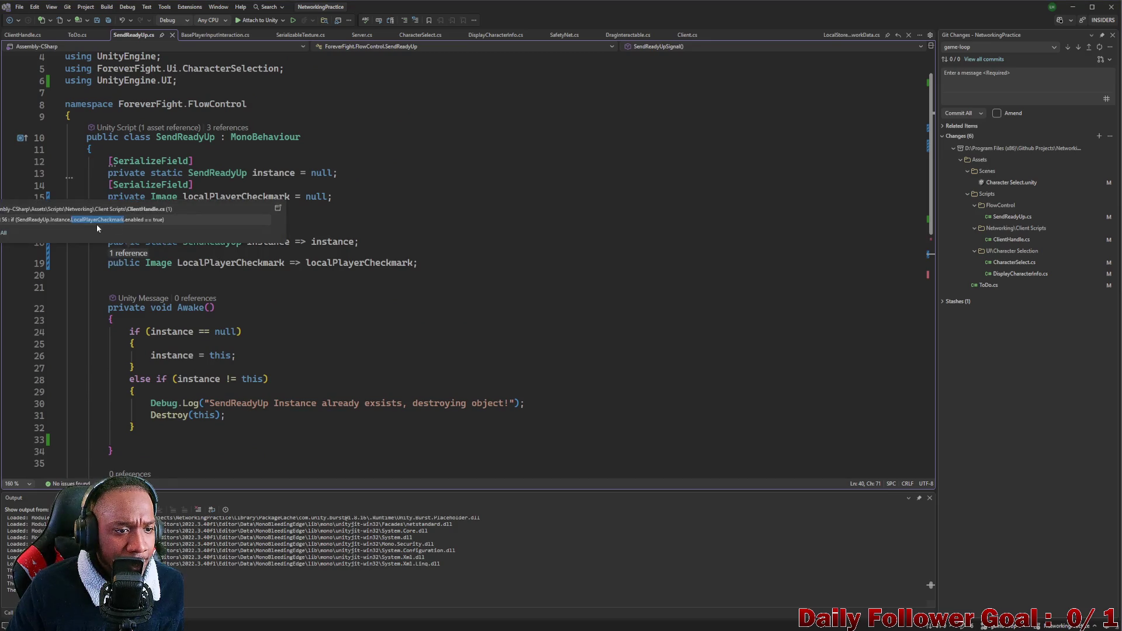
{"action": "double_click", "coordinate": [136, 245]}
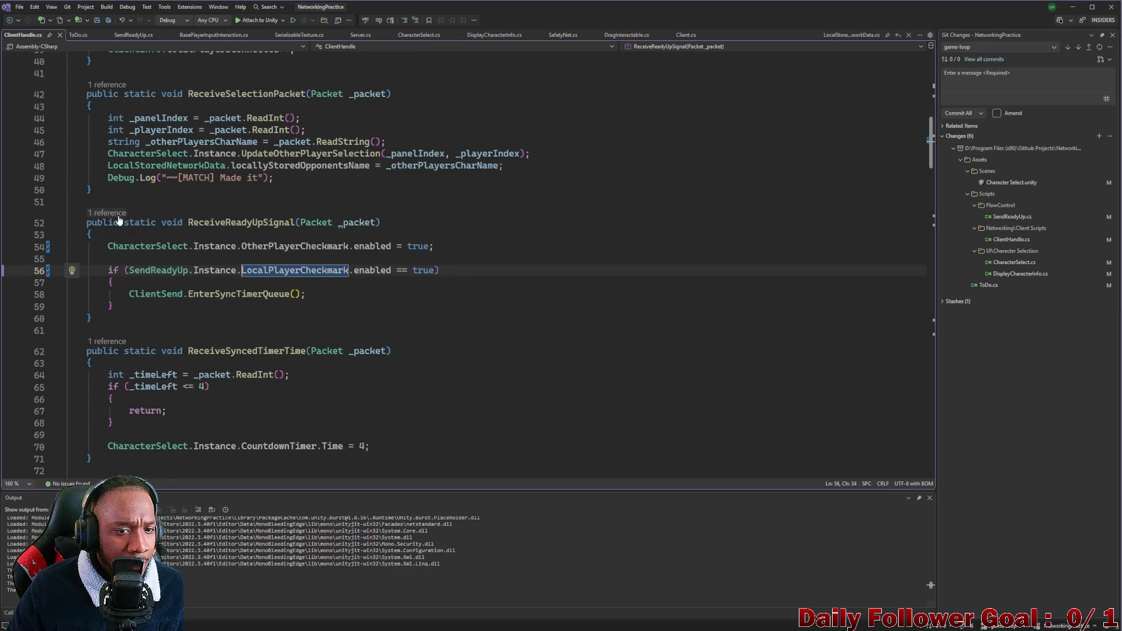
Examine the CharacterSelect OtherPlayerCheckmark assignment on line 54, then return to Unity
{"action": "left_click", "coordinate": [140, 246]}
{"action": "double_click", "coordinate": [140, 247]}
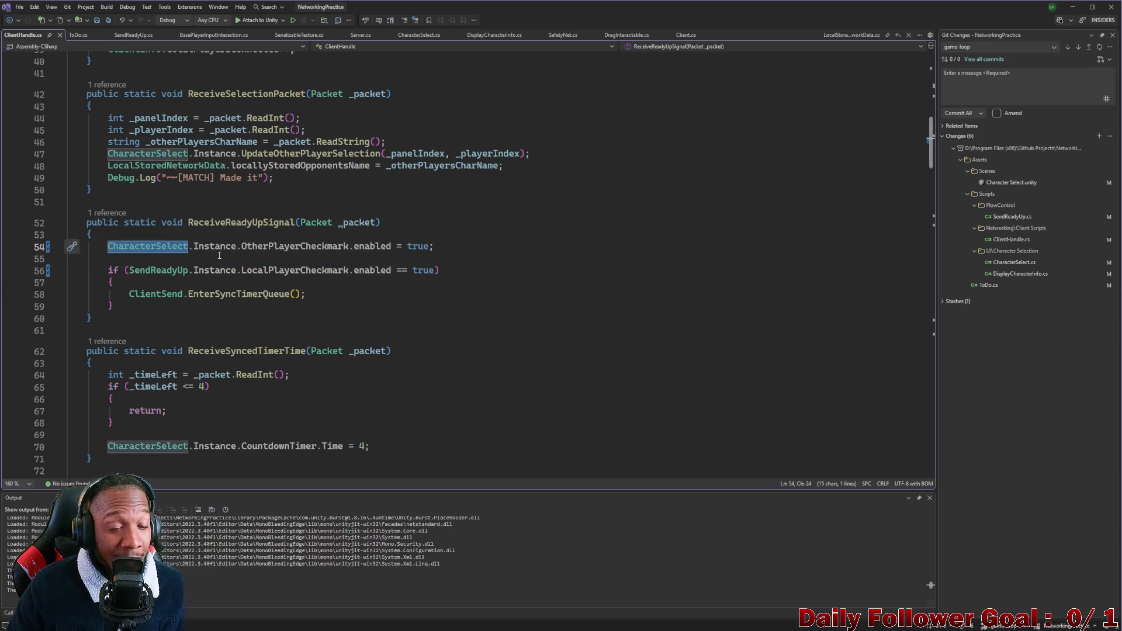
{"action": "left_click", "coordinate": [305, 246]}
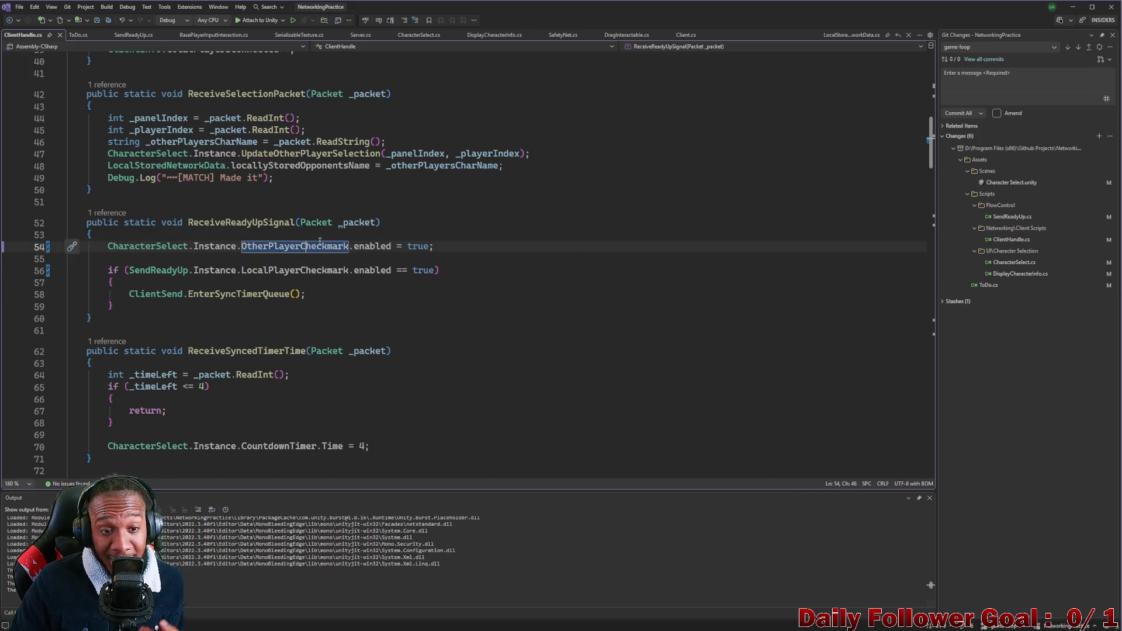
{"action": "left_click", "coordinate": [373, 246]}
{"action": "left_click", "coordinate": [418, 246]}
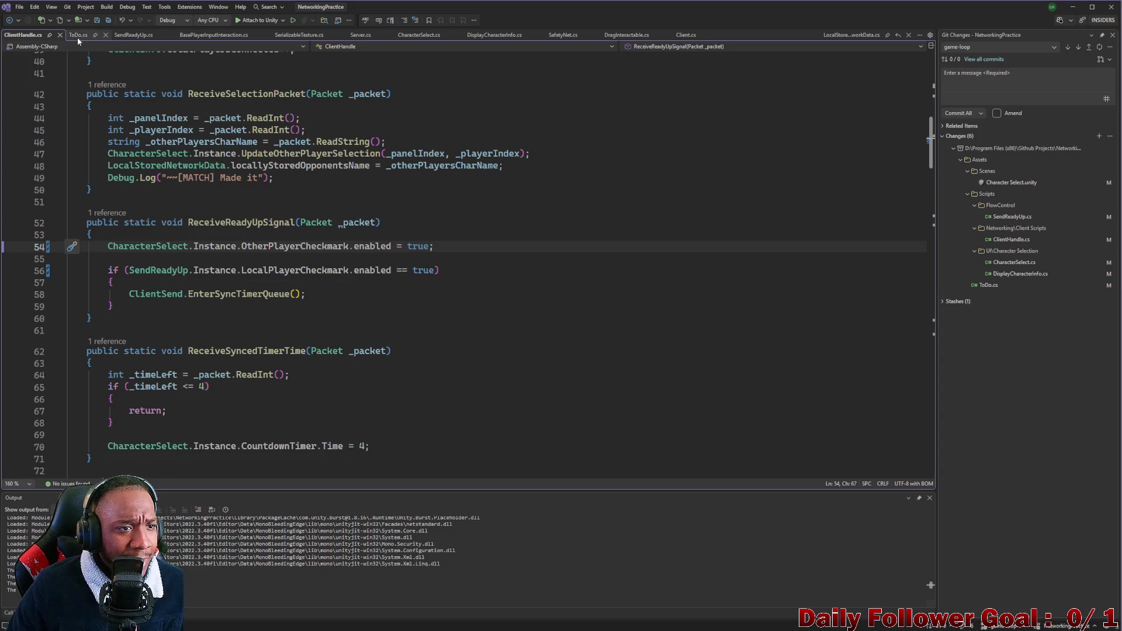
{"action": "left_click", "coordinate": [1069, 7]}
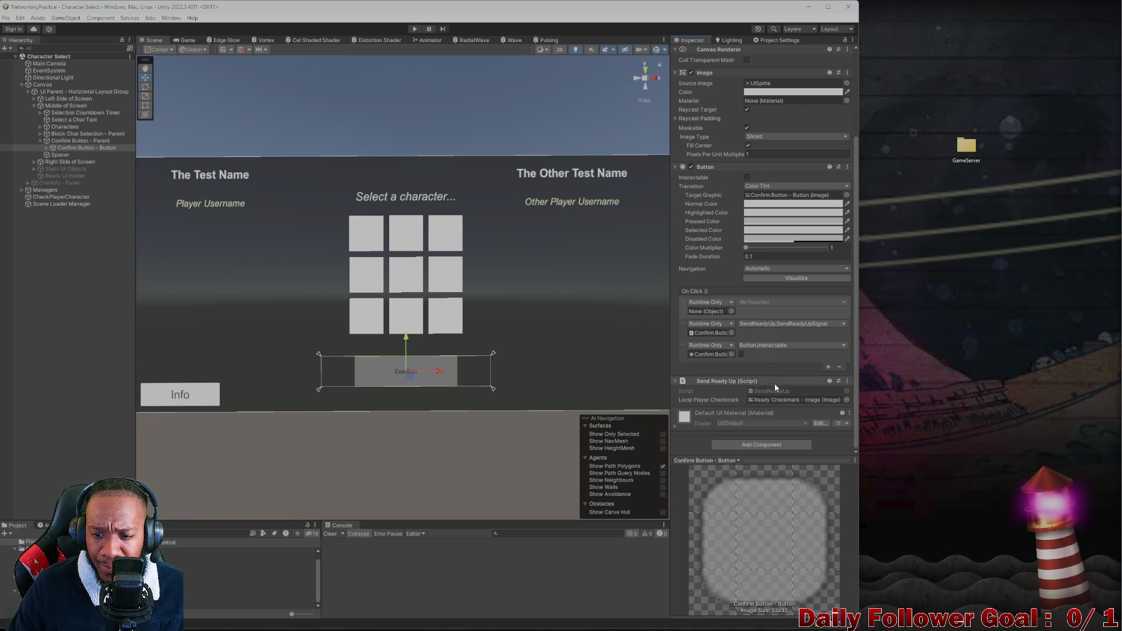
Inspect the Ready Checkmark image, the Confirm button's Text and Confirm Button, then open the Send Ready Up script
{"action": "double_click", "coordinate": [787, 400]}
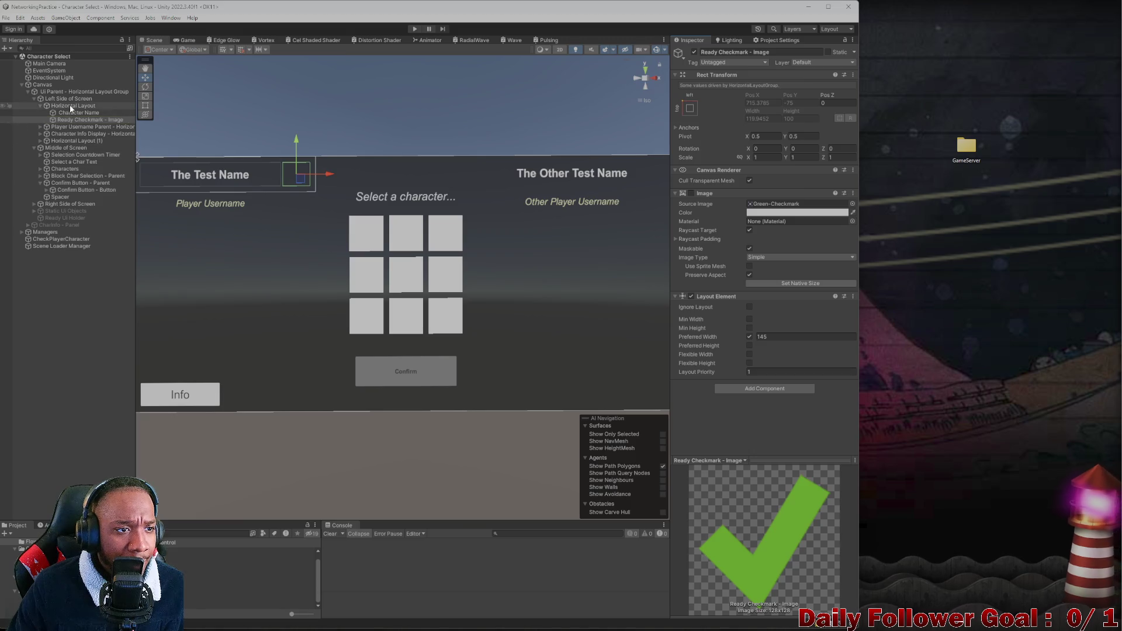
{"action": "left_click", "coordinate": [69, 114]}
{"action": "left_click", "coordinate": [398, 371]}
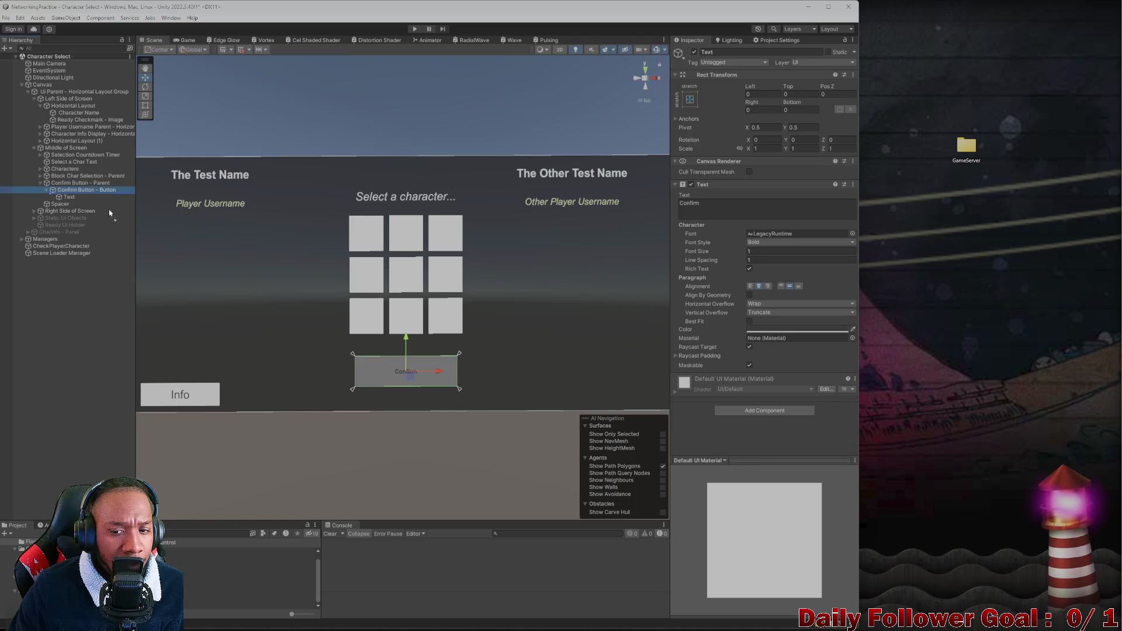
{"action": "left_click", "coordinate": [86, 190]}
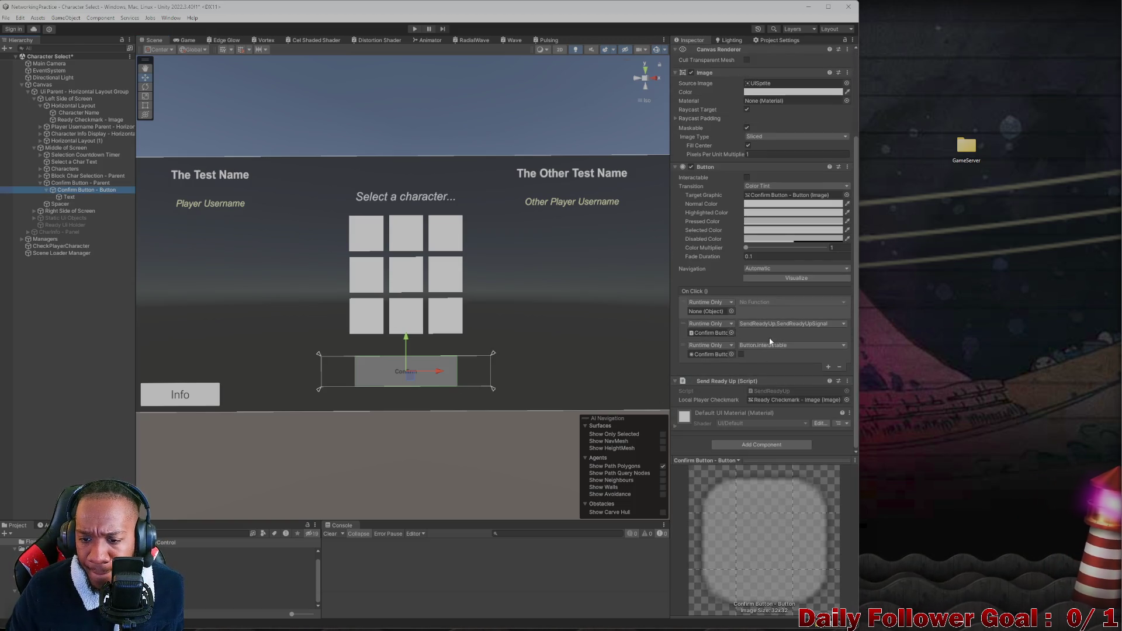
{"action": "double_click", "coordinate": [778, 391]}
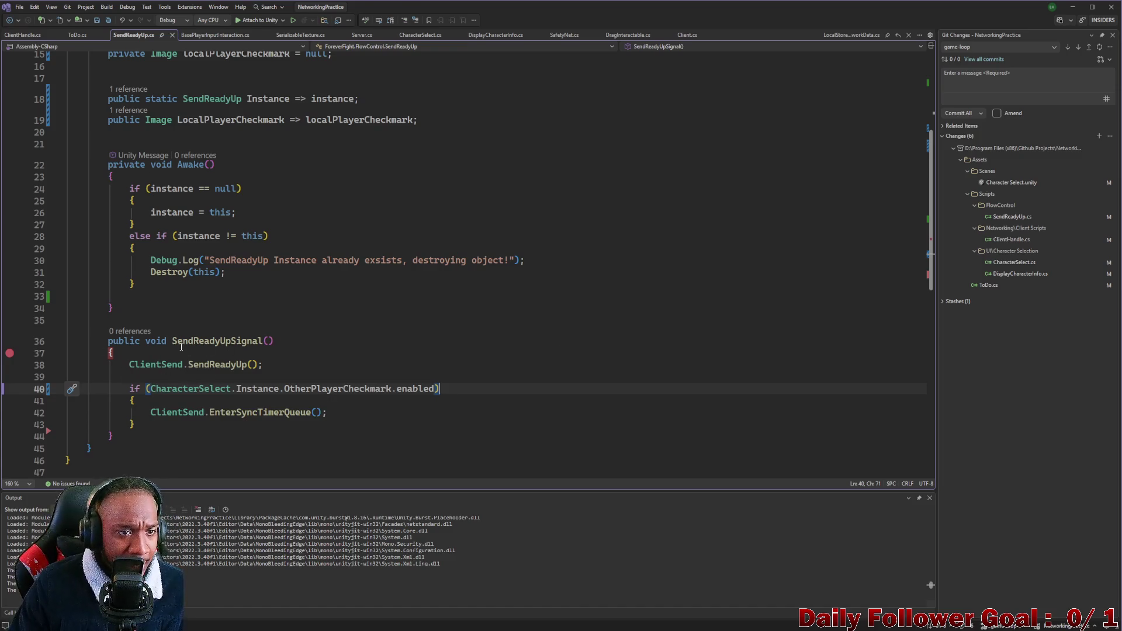
Read through the SendReadyUpSignal method in SendReadyUp.cs
{"action": "scroll", "coordinate": [181, 346], "scroll_direction": "up", "scroll_amount": 2}
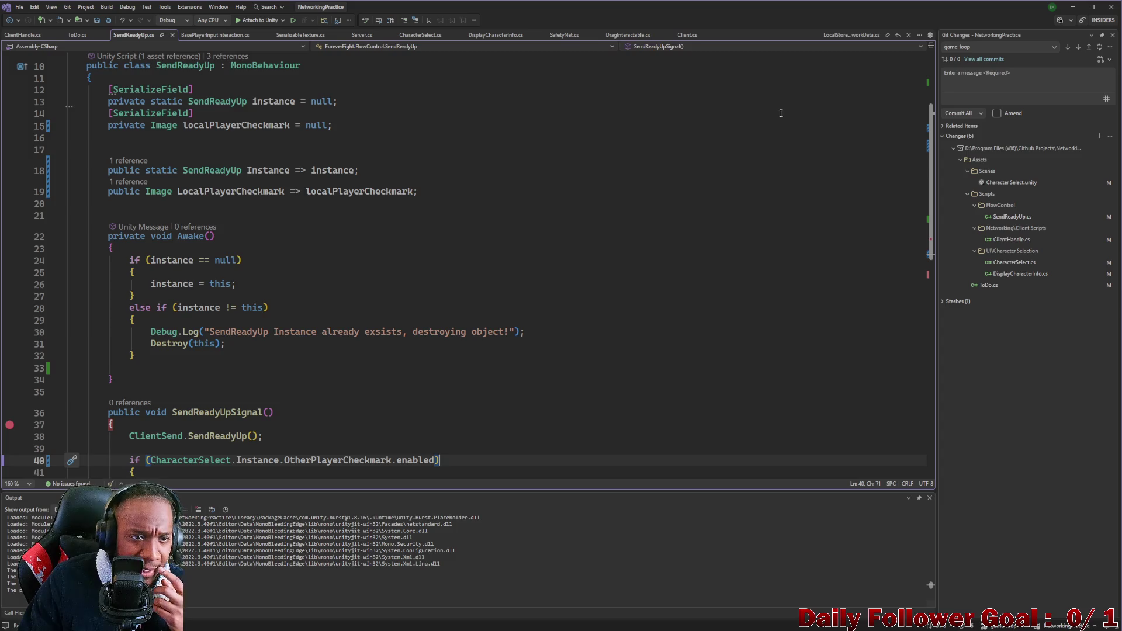
{"action": "scroll", "coordinate": [315, 186], "scroll_direction": "down", "scroll_amount": 3}
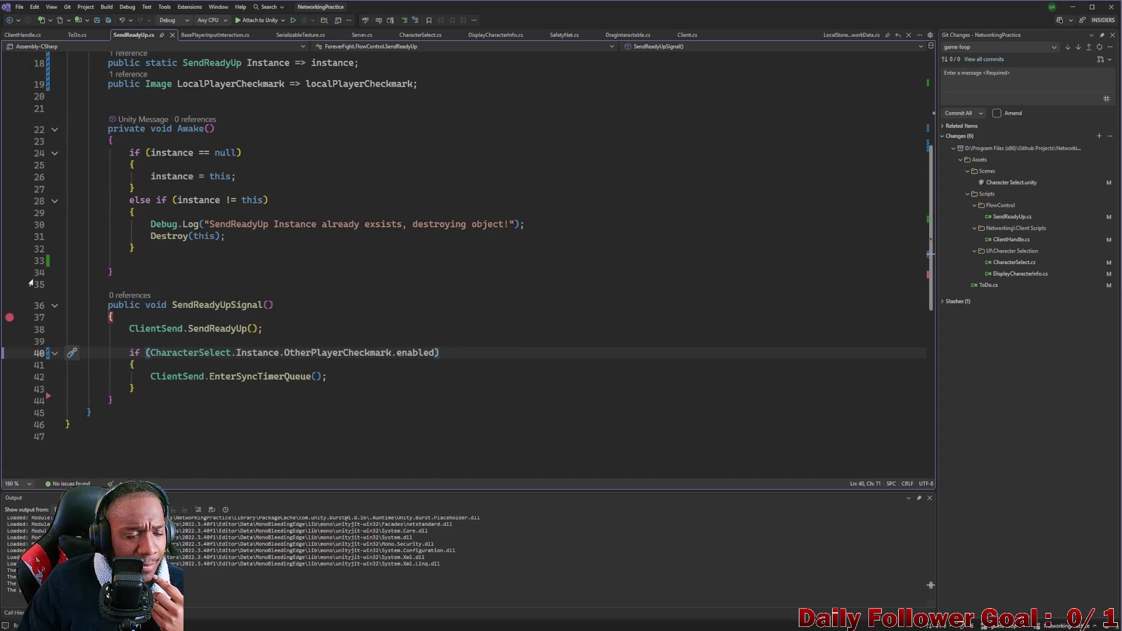
{"action": "key", "text": "Up"}
{"action": "key", "text": "Up"}
{"action": "key", "text": "Up"}
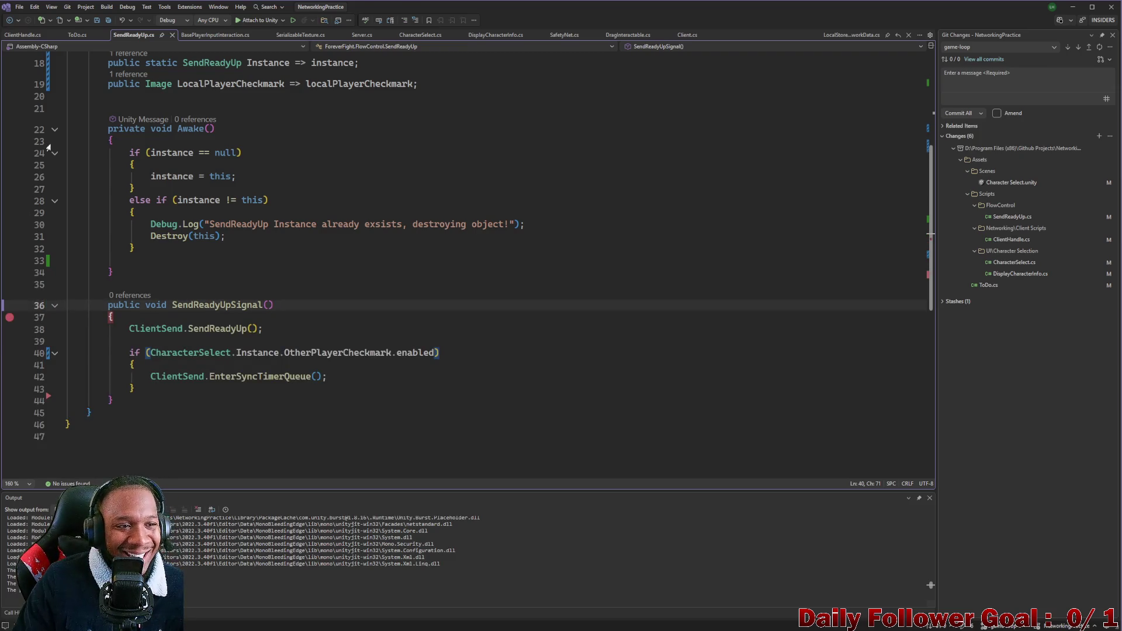
{"action": "scroll", "coordinate": [49, 147], "scroll_direction": "up", "scroll_amount": 6}
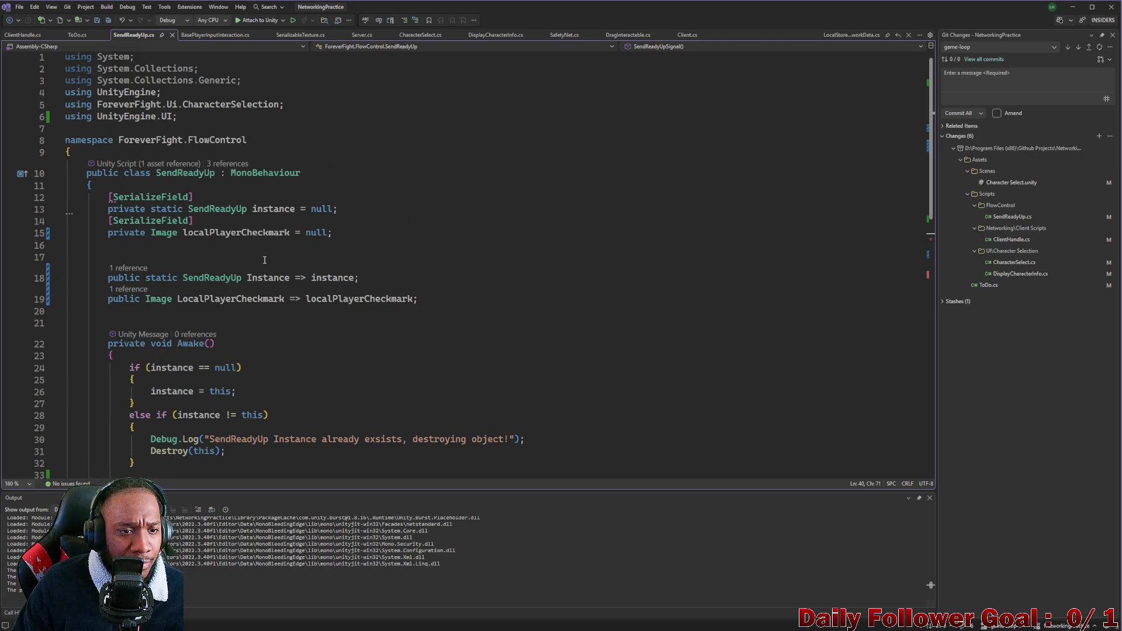
{"action": "scroll", "coordinate": [265, 259], "scroll_direction": "down", "scroll_amount": 6}
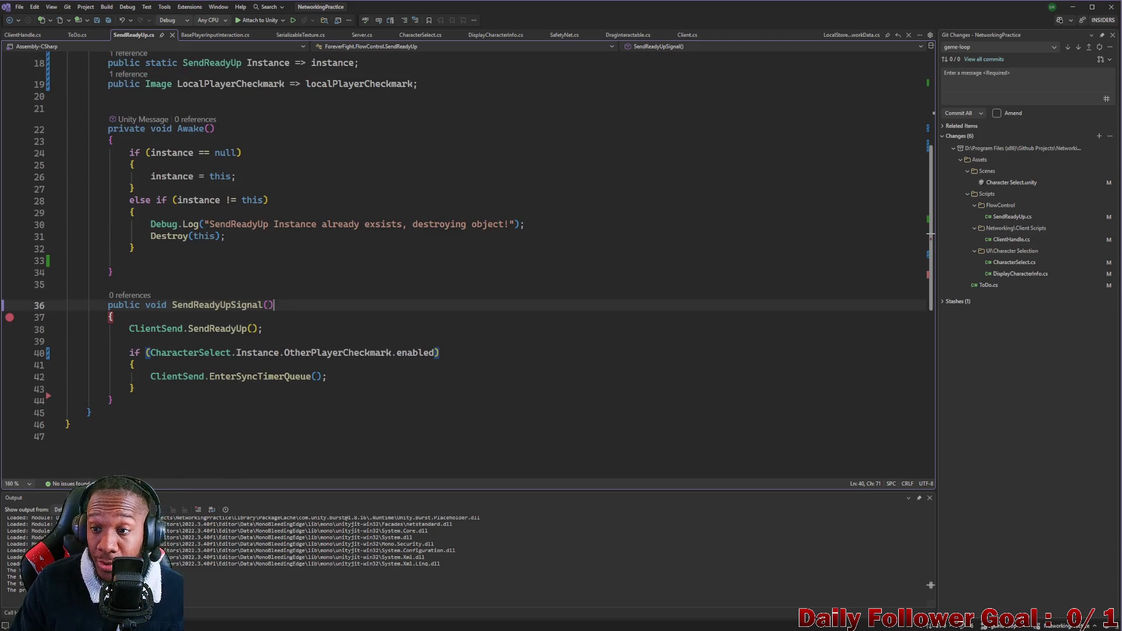
Review the pending changes to CharacterSelect.cs in Git Changes
{"action": "left_click", "coordinate": [1016, 264]}
{"action": "double_click", "coordinate": [1012, 263]}
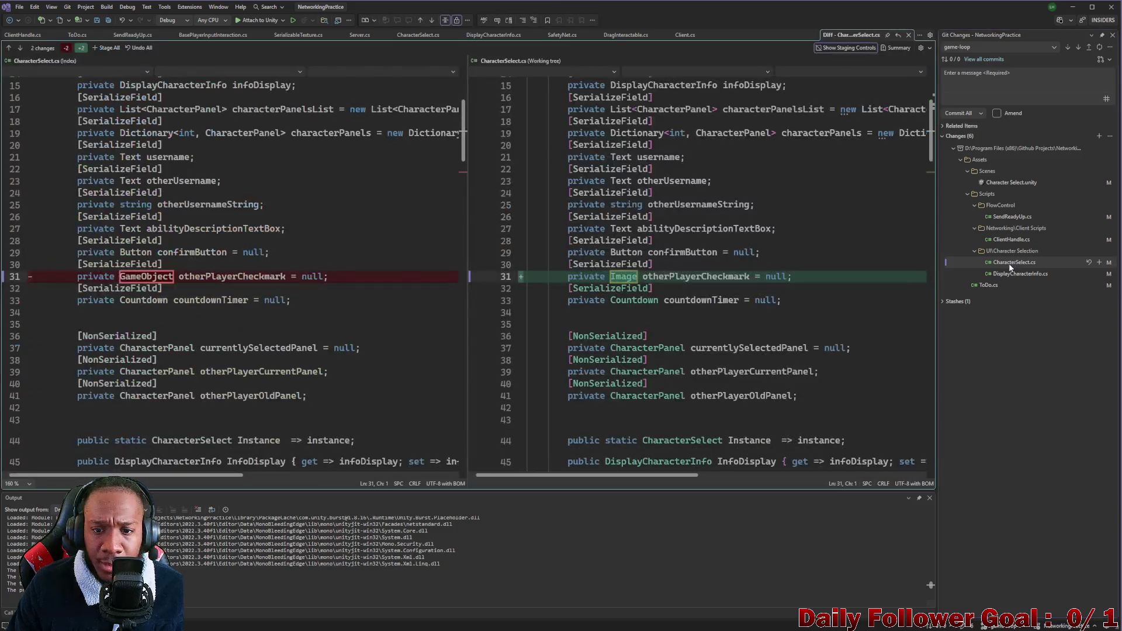
{"action": "scroll", "coordinate": [690, 319], "scroll_direction": "down", "scroll_amount": 10}
{"action": "scroll", "coordinate": [690, 319], "scroll_direction": "down", "scroll_amount": 20}
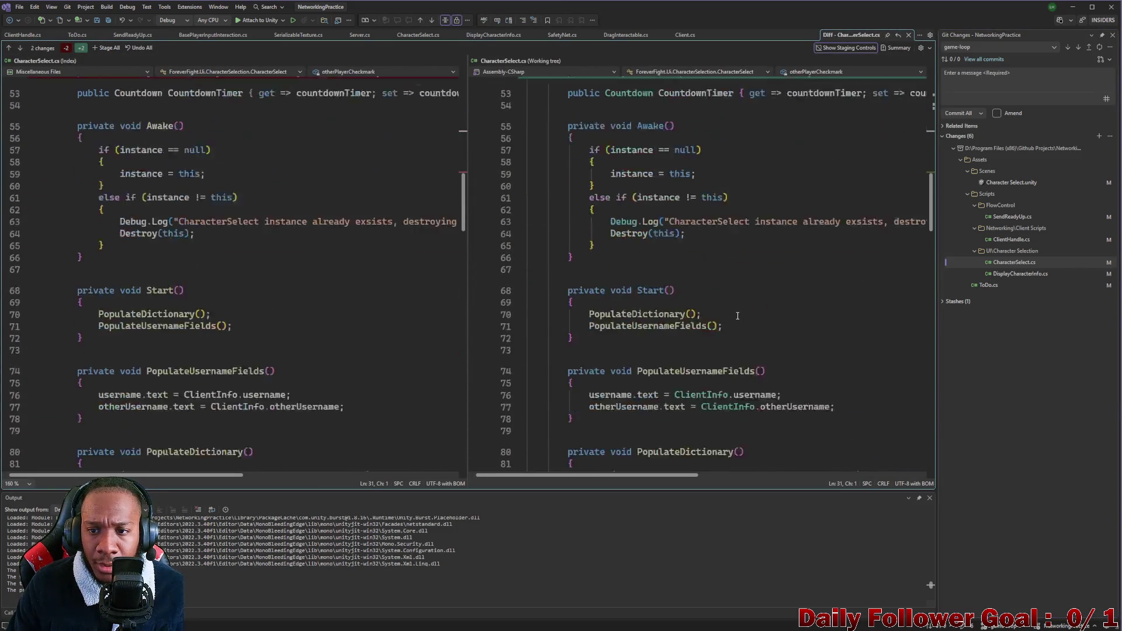
{"action": "scroll", "coordinate": [779, 317], "scroll_direction": "down", "scroll_amount": 5}
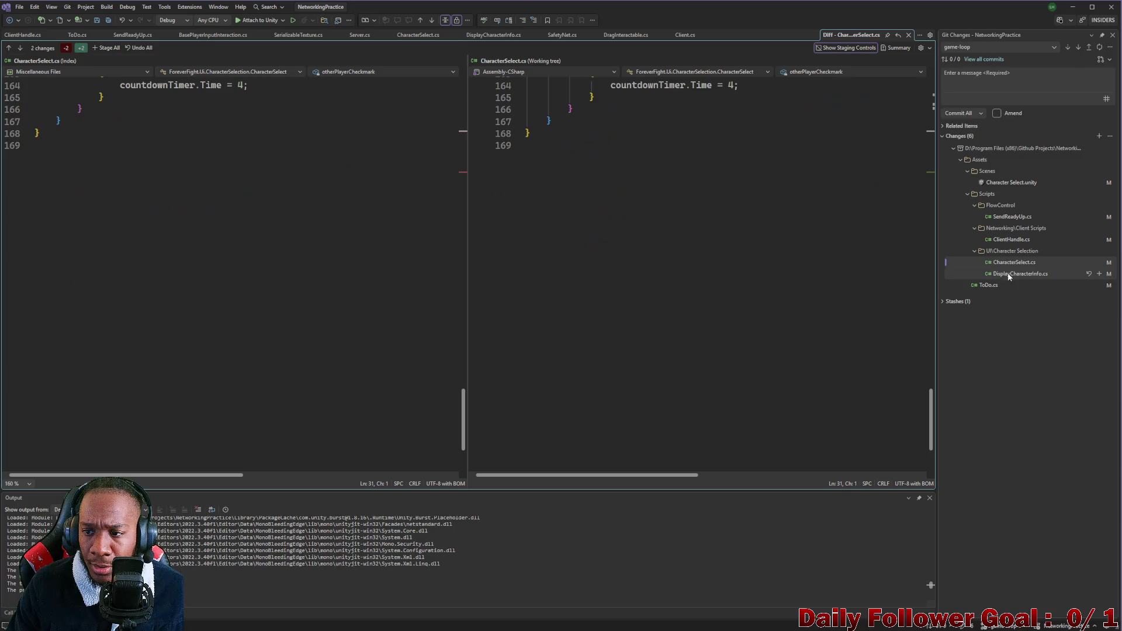
Review the changes made to DisplayCharacterInfo.cs
{"action": "double_click", "coordinate": [1010, 275]}
{"action": "scroll", "coordinate": [827, 314], "scroll_direction": "up", "scroll_amount": 5}
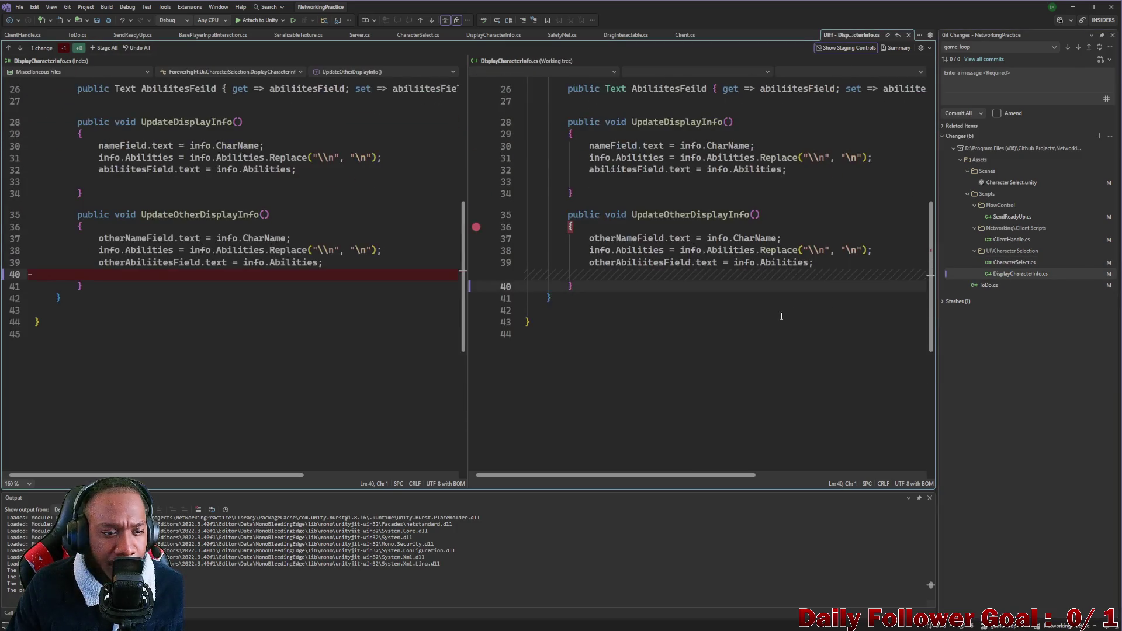
{"action": "scroll", "coordinate": [755, 326], "scroll_direction": "up", "scroll_amount": 3}
{"action": "scroll", "coordinate": [755, 327], "scroll_direction": "up", "scroll_amount": 5}
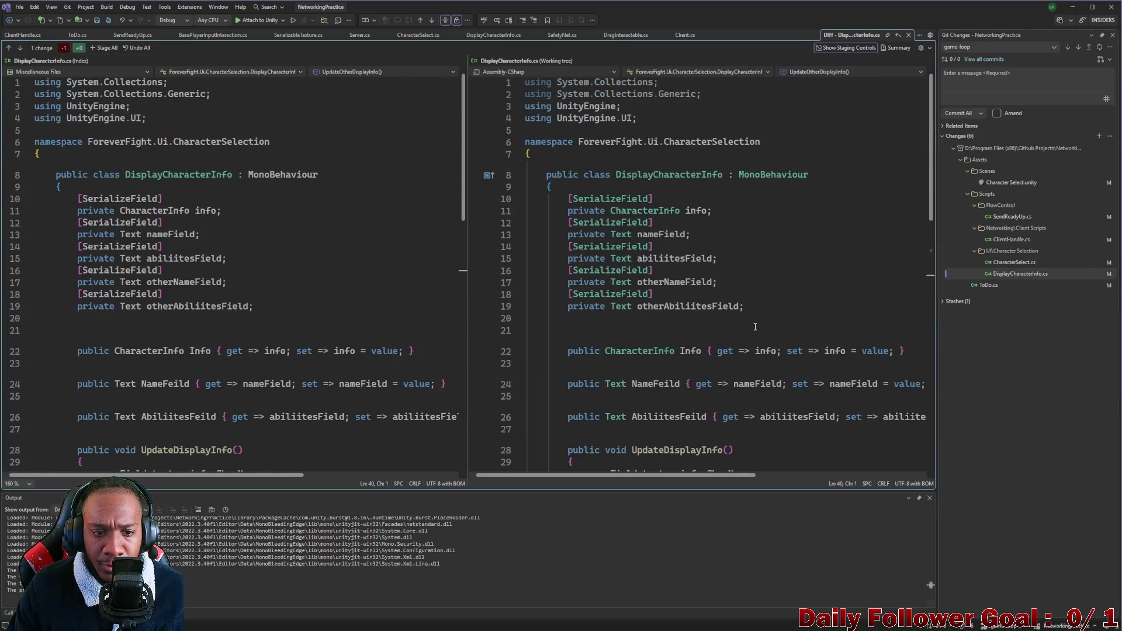
{"action": "scroll", "coordinate": [755, 327], "scroll_direction": "down", "scroll_amount": 7}
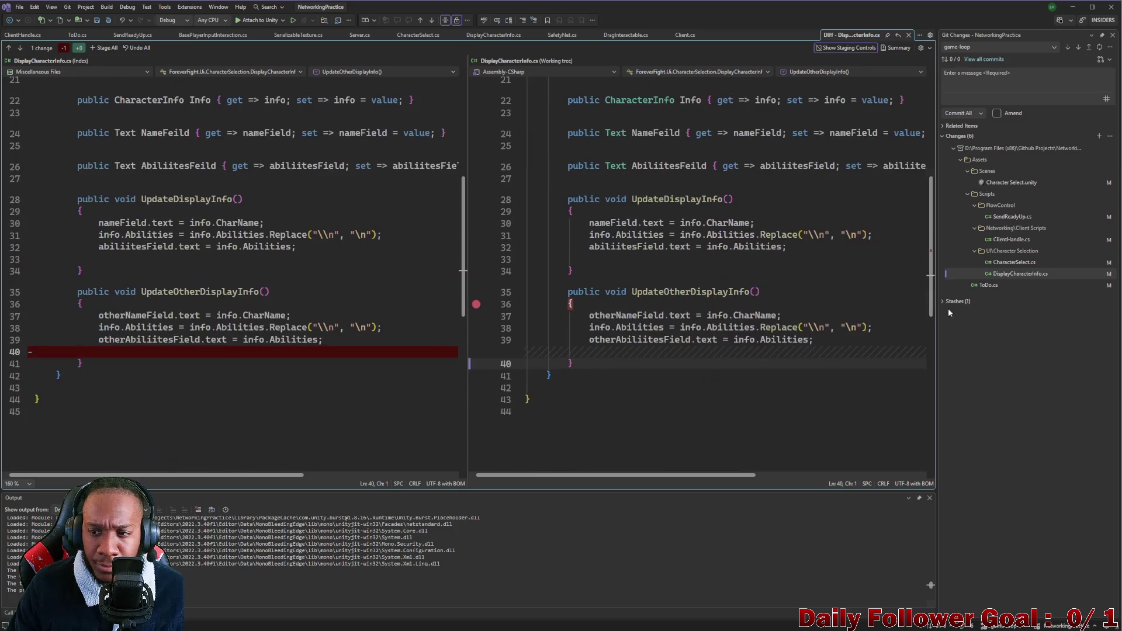
Review the changes made to ClientHandle.cs
{"action": "double_click", "coordinate": [1004, 240]}
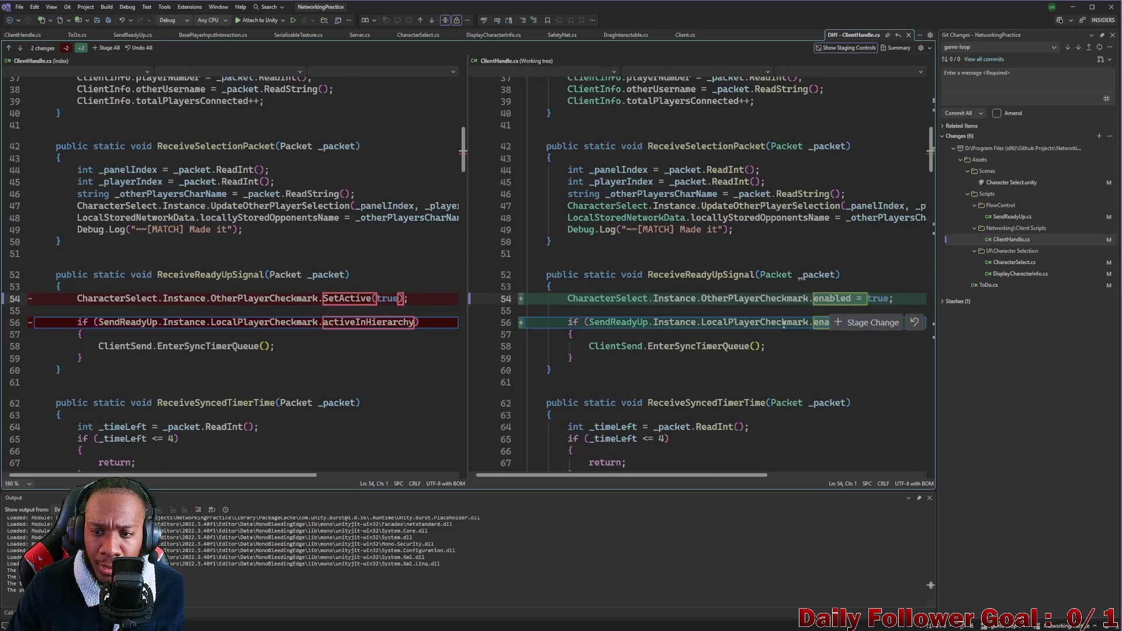
{"action": "scroll", "coordinate": [585, 234], "scroll_direction": "down", "scroll_amount": 3}
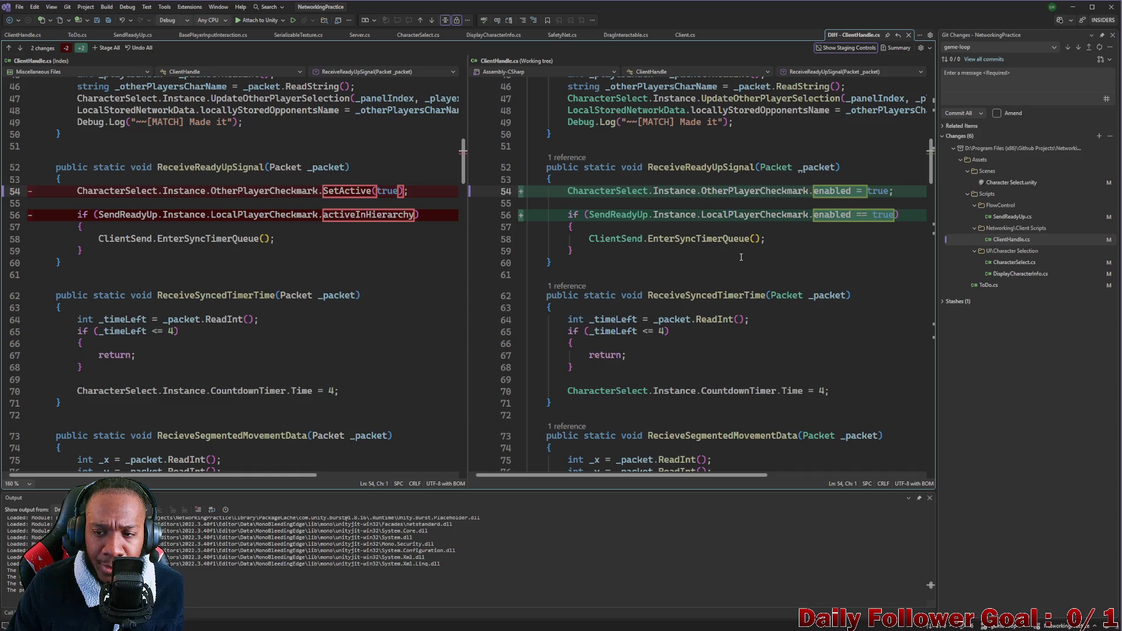
{"action": "scroll", "coordinate": [741, 257], "scroll_direction": "down", "scroll_amount": 20}
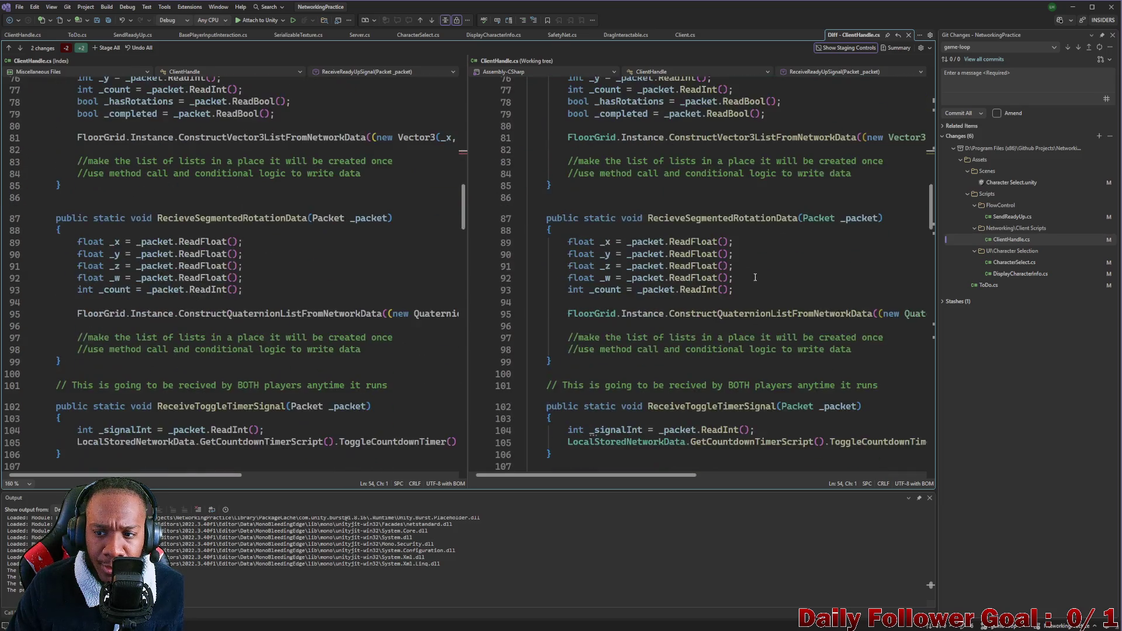
{"action": "mouse_move", "coordinate": [929, 269]}
{"action": "left_mouse_down"}
{"action": "mouse_move", "coordinate": [929, 421]}
{"action": "mouse_move", "coordinate": [930, 111]}
{"action": "left_mouse_up"}
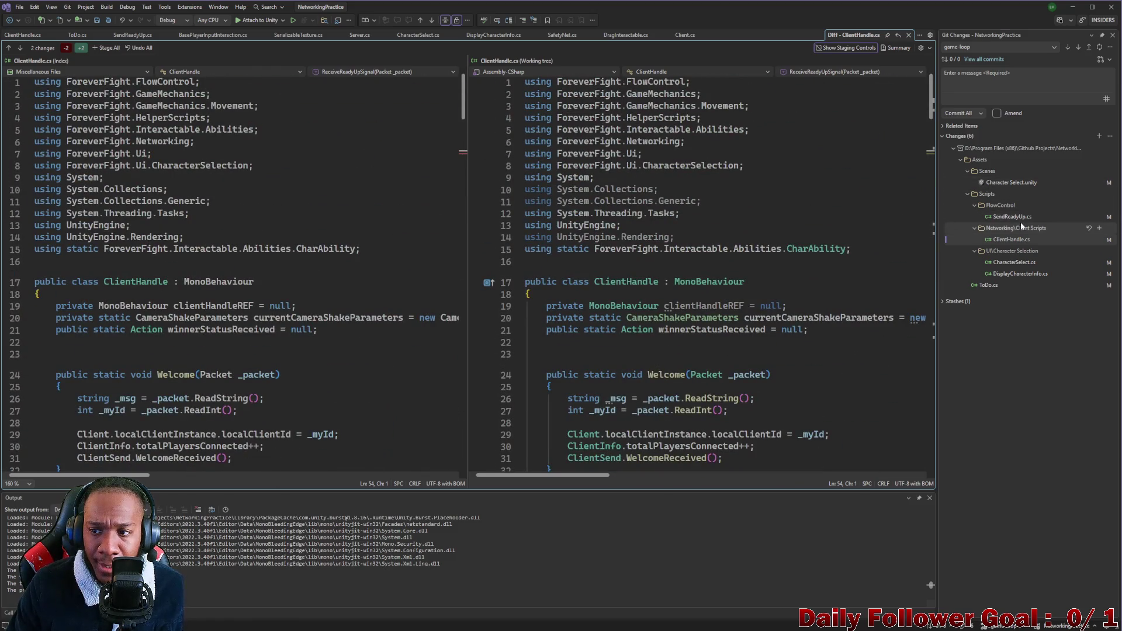
Compare the SendReadyUp.cs diff, then minimize Visual Studio to return to Unity
{"action": "left_click", "coordinate": [1011, 217]}
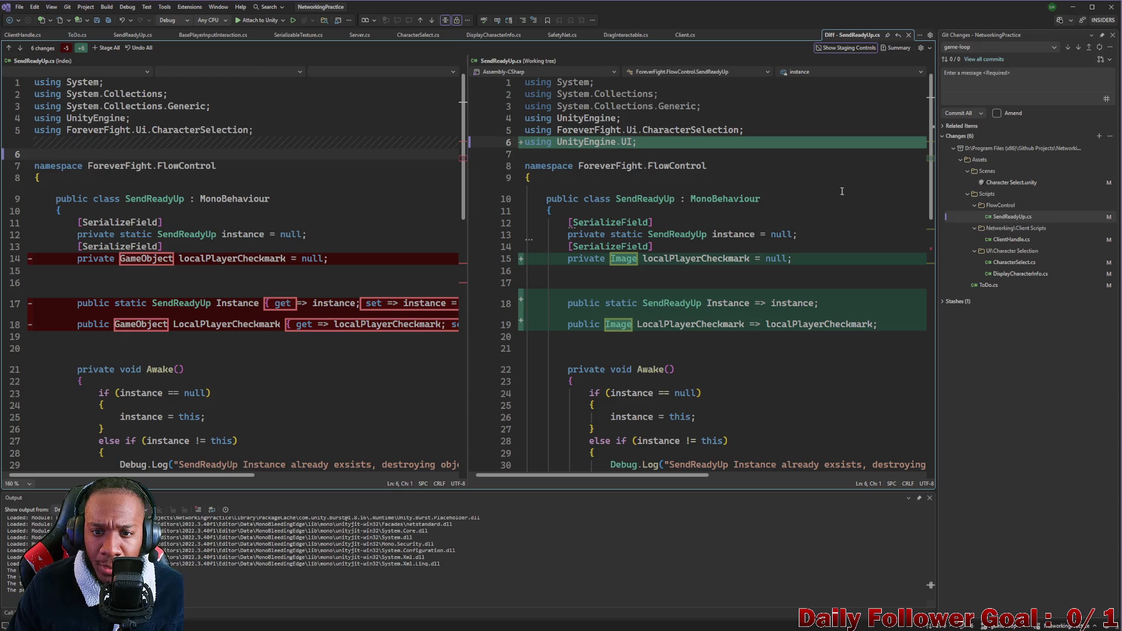
{"action": "scroll", "coordinate": [798, 246], "scroll_direction": "down", "scroll_amount": 6}
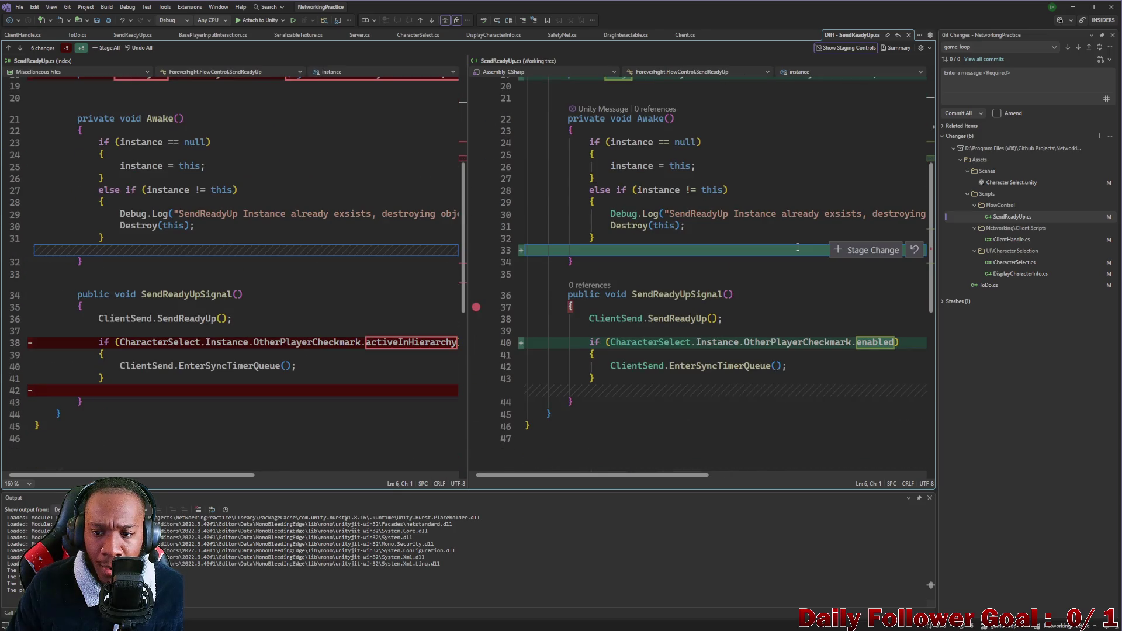
{"action": "scroll", "coordinate": [798, 247], "scroll_direction": "down", "scroll_amount": 3}
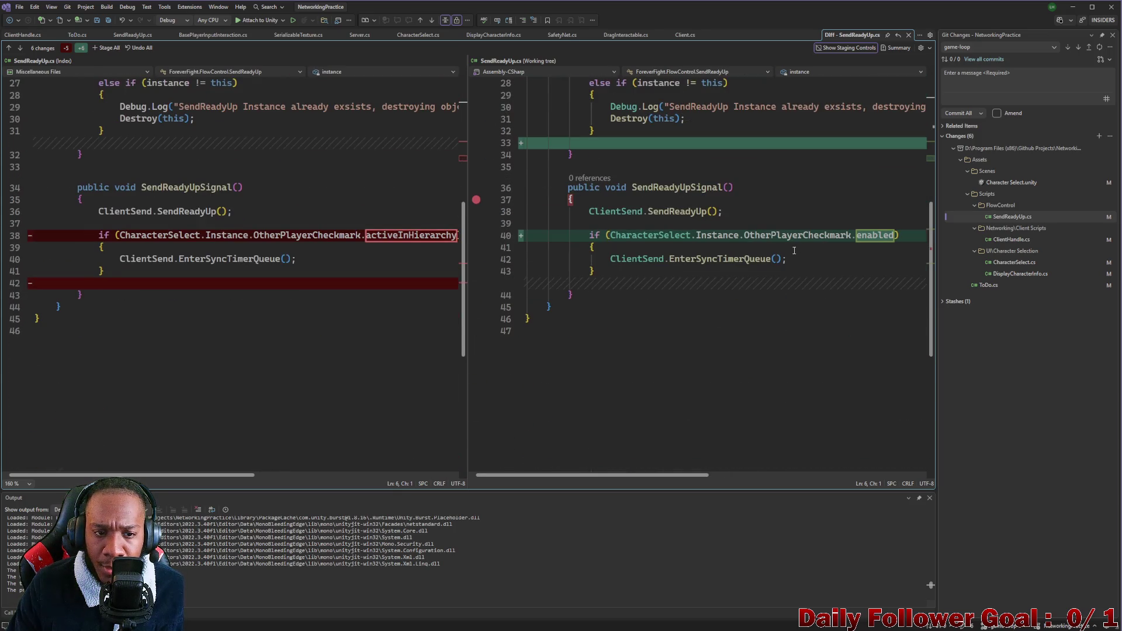
{"action": "scroll", "coordinate": [765, 269], "scroll_direction": "up", "scroll_amount": 6}
{"action": "scroll", "coordinate": [765, 268], "scroll_direction": "up", "scroll_amount": 4}
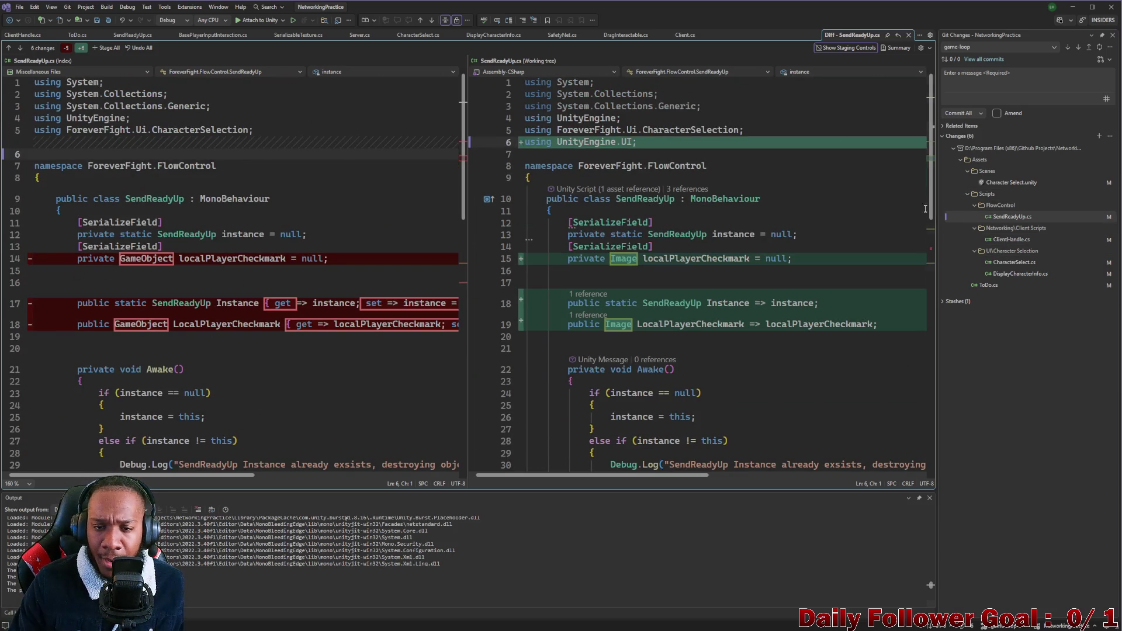
{"action": "left_click", "coordinate": [1074, 9]}
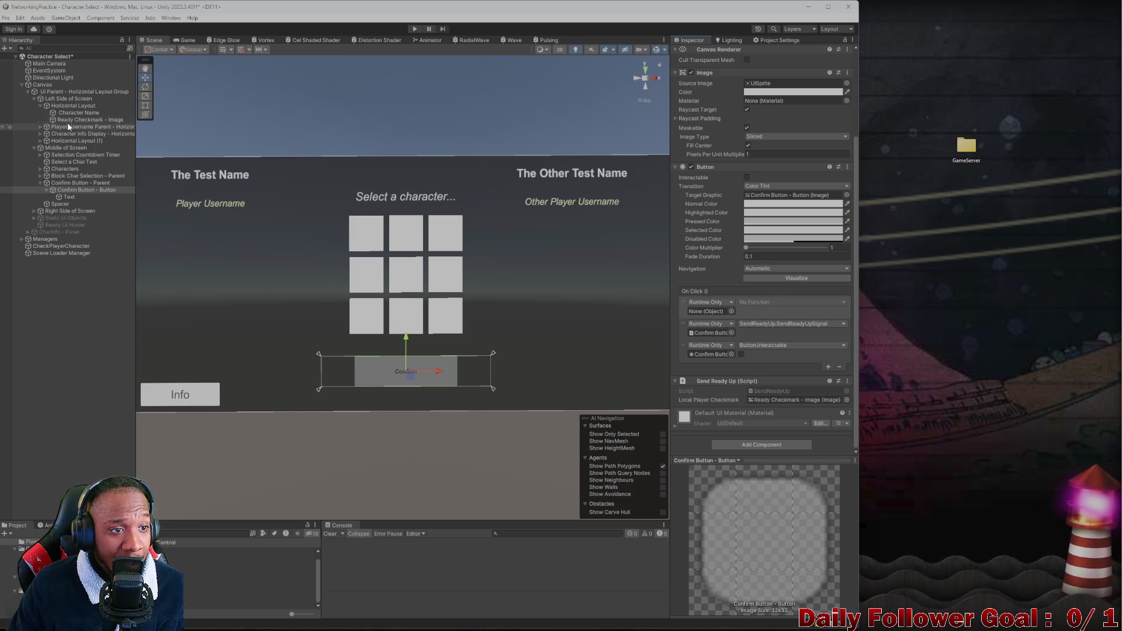
Add Ready Checkmark Image.enabled (ticked) to the Confirm Button's On Click, then open the Lobby scene
{"action": "mouse_move", "coordinate": [318, 230]}
{"action": "left_mouse_down"}
{"action": "mouse_move", "coordinate": [691, 377]}
{"action": "mouse_move", "coordinate": [708, 311]}
{"action": "left_mouse_up"}
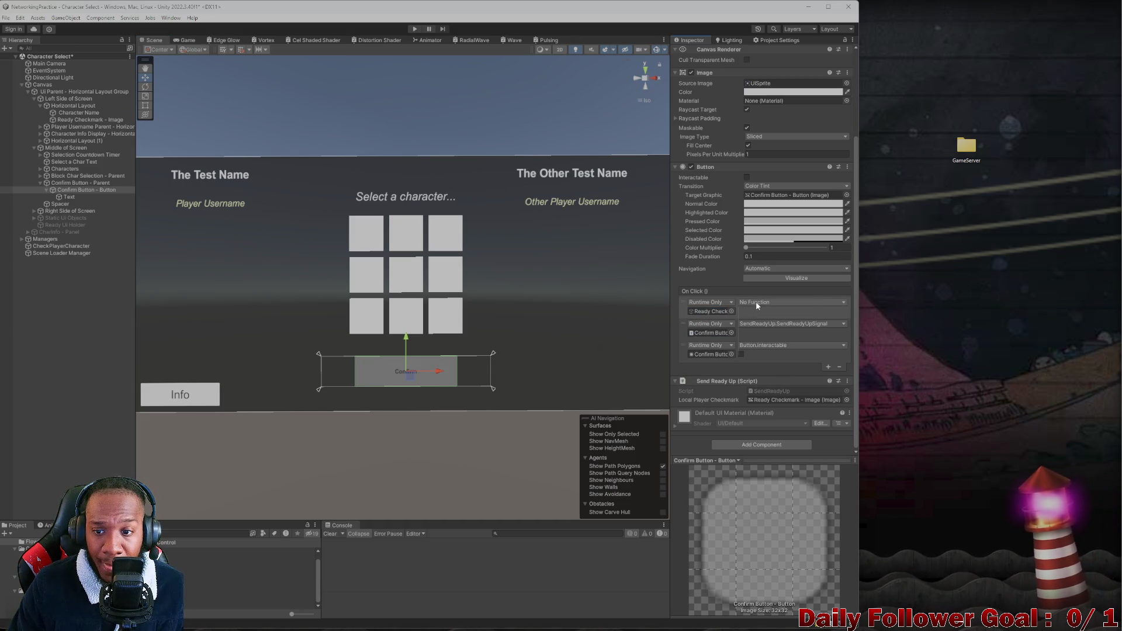
{"action": "left_click", "coordinate": [760, 302]}
{"action": "mouse_move", "coordinate": [783, 356]}
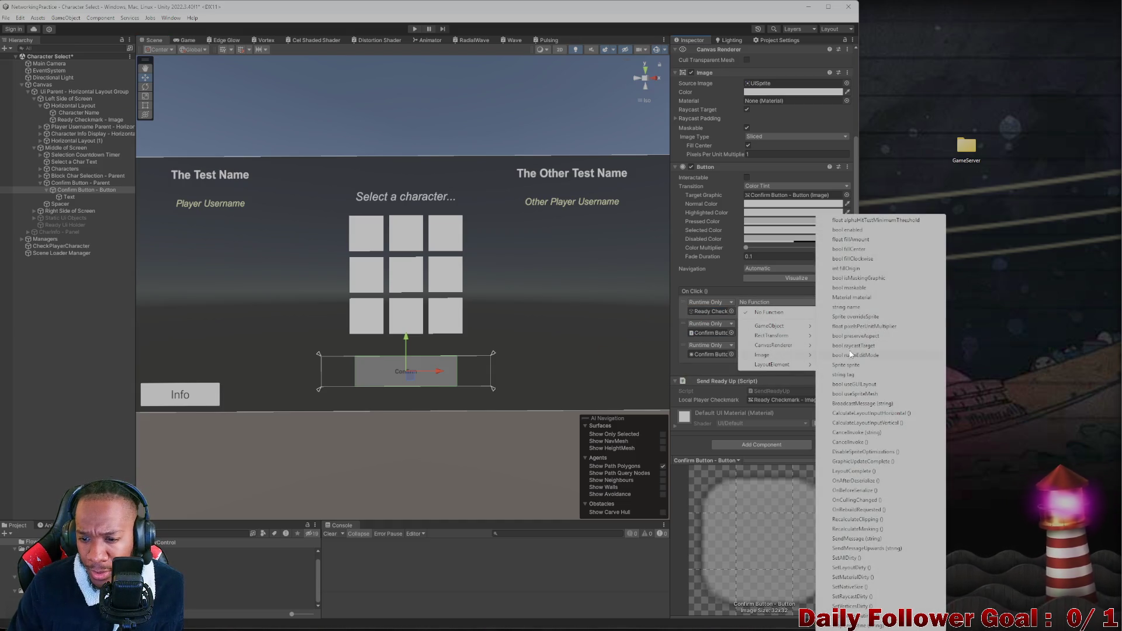
{"action": "left_click", "coordinate": [848, 230]}
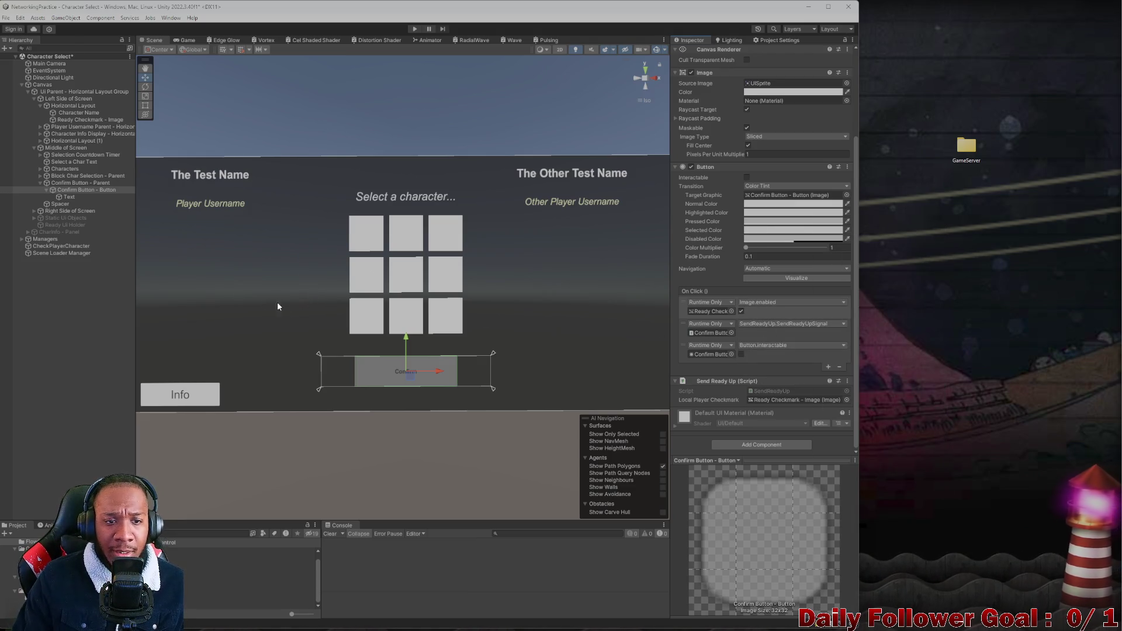
{"action": "left_click", "coordinate": [63, 323]}
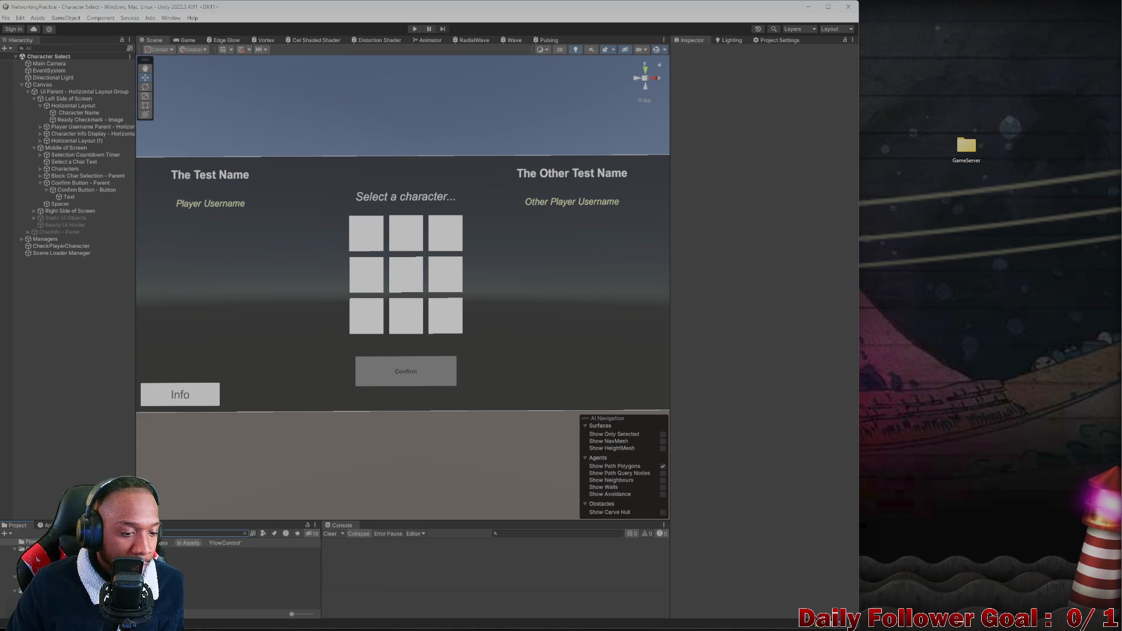
{"action": "double_click", "coordinate": [234, 558]}
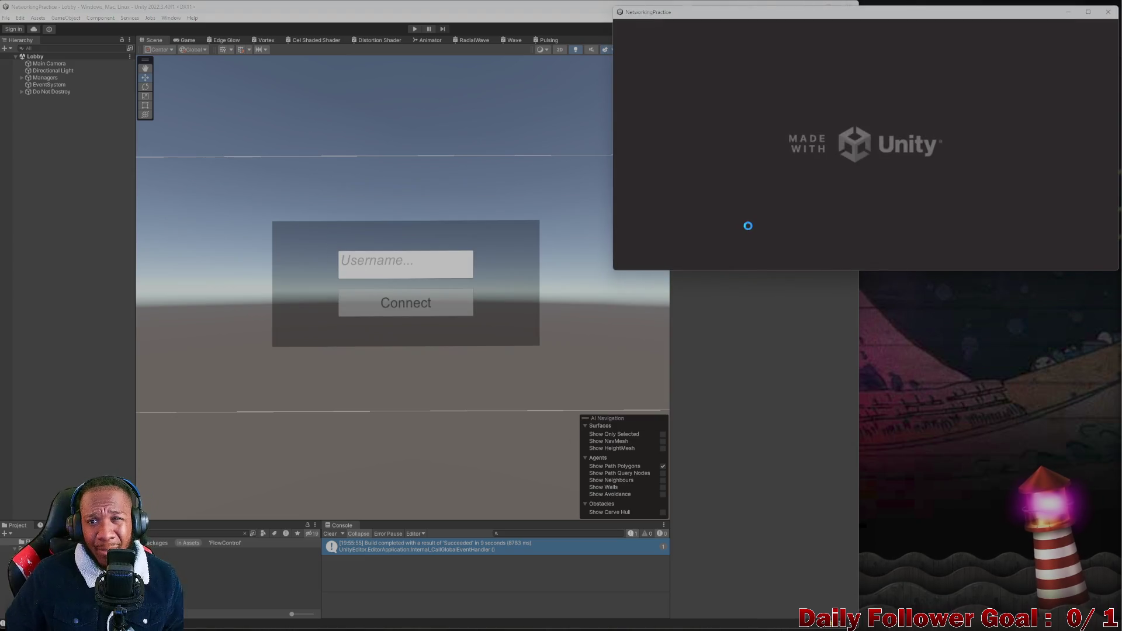
Enter Play mode and connect to the lobby in the Game view as user 'ZXCV'
{"action": "left_click", "coordinate": [731, 315]}
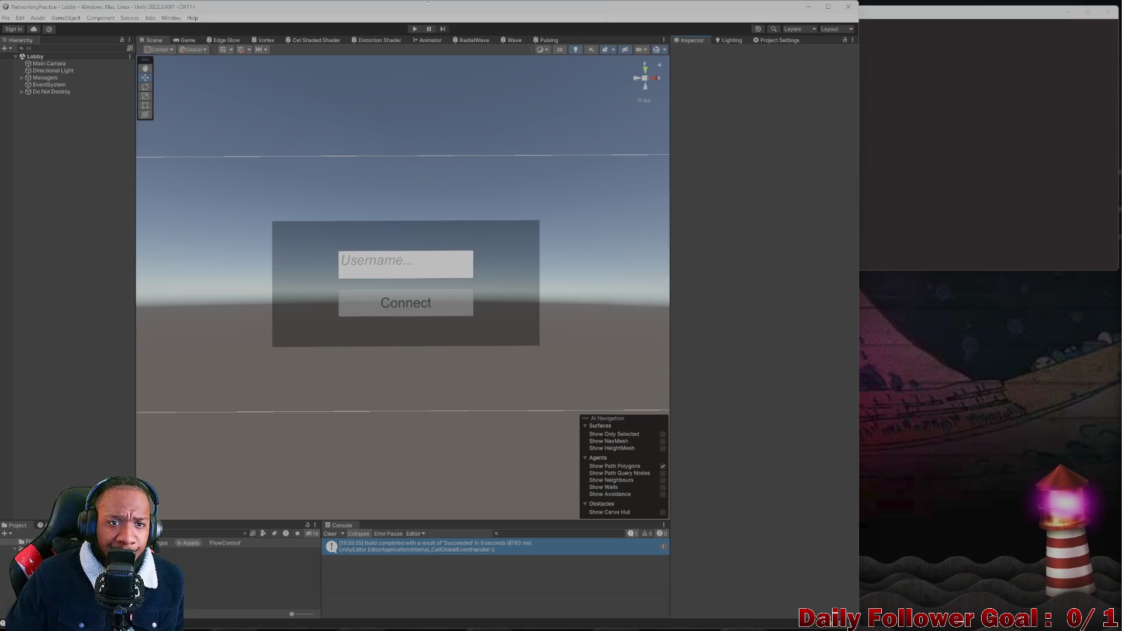
{"action": "left_click", "coordinate": [415, 28]}
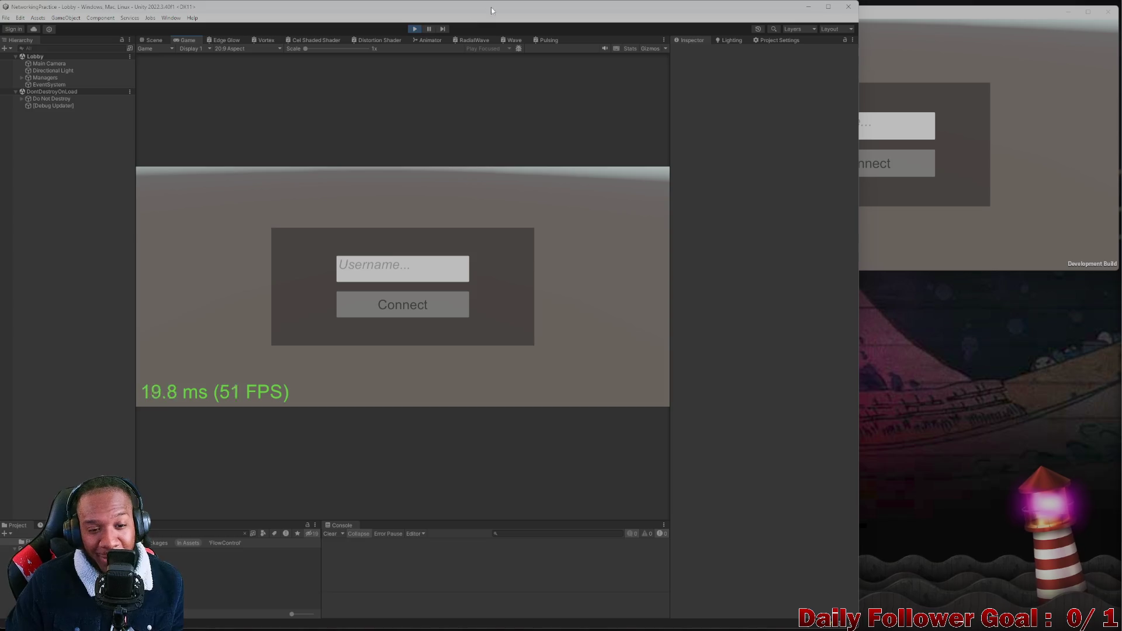
{"action": "left_click", "coordinate": [386, 271]}
{"action": "type", "text": "ZXCV"}
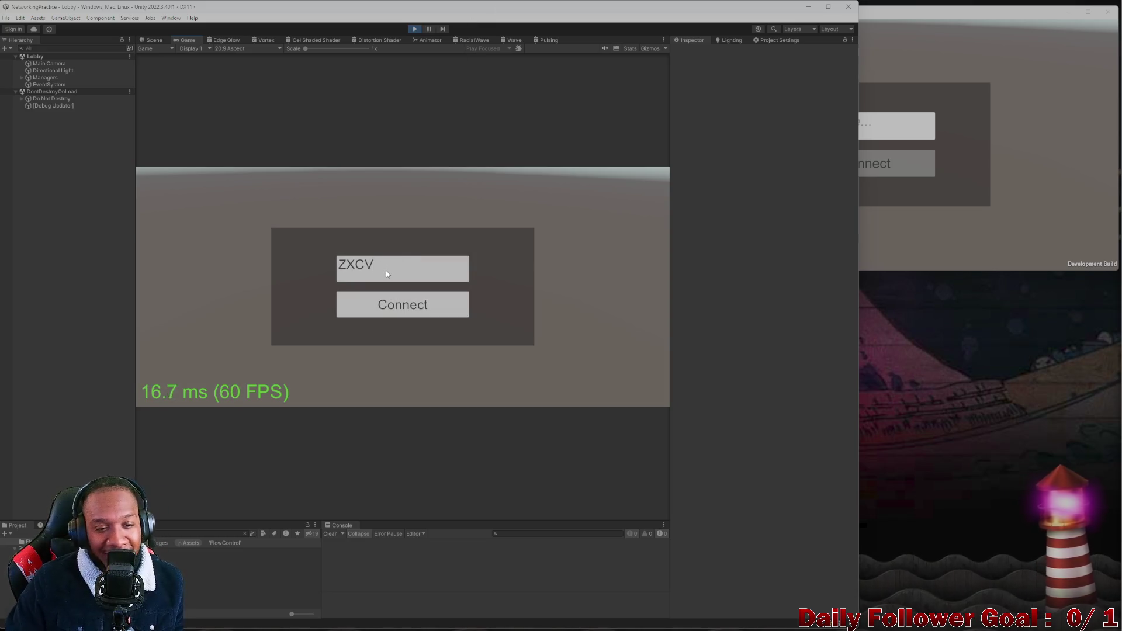
{"action": "left_click", "coordinate": [372, 294]}
Connect the built player to the lobby as user 'SDFSD'
{"action": "left_click", "coordinate": [882, 131]}
{"action": "type", "text": "SDFSD"}
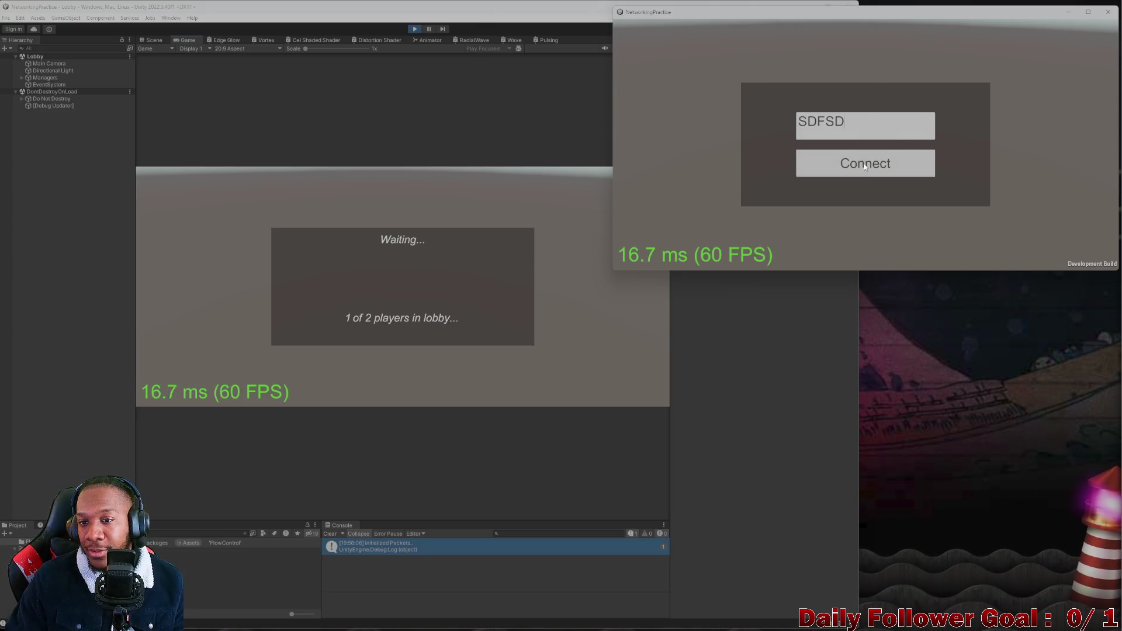
{"action": "left_click", "coordinate": [861, 174]}
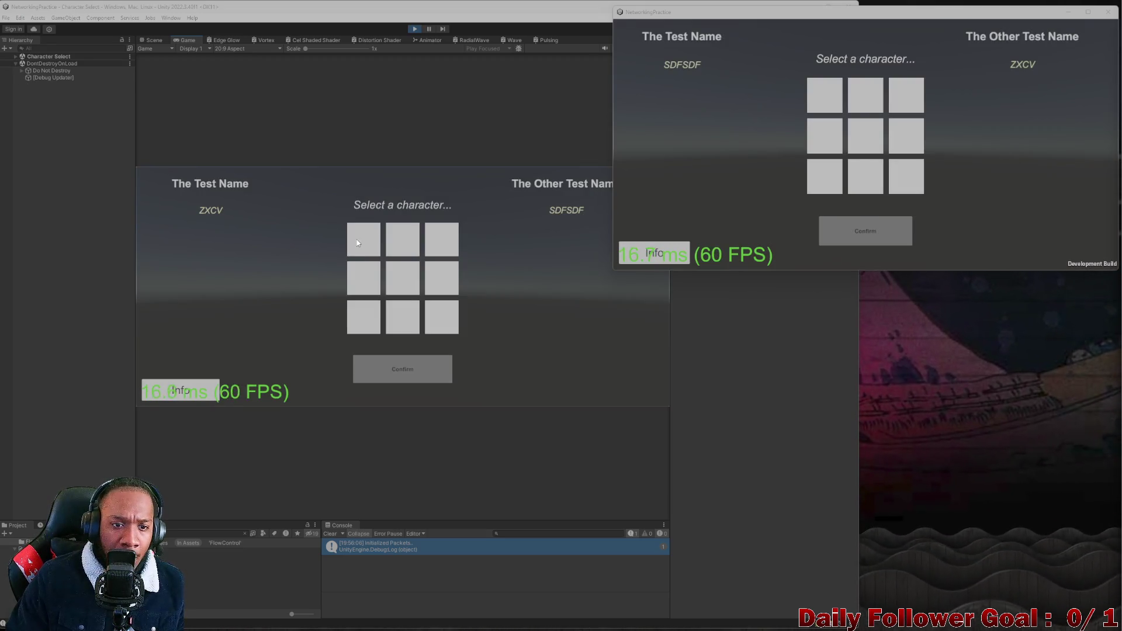
Ready up The Speedster in the editor's game and The Brawn in the built player
{"action": "left_click", "coordinate": [363, 240]}
{"action": "left_click", "coordinate": [402, 239]}
{"action": "left_click", "coordinate": [360, 246]}
{"action": "left_click", "coordinate": [403, 369]}
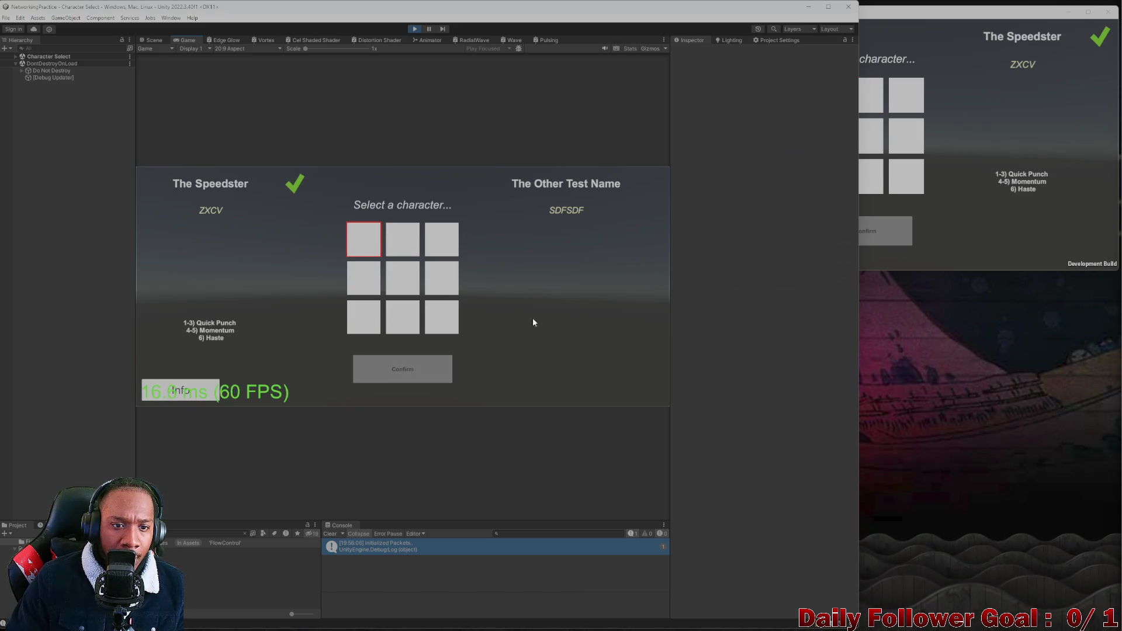
{"action": "left_click", "coordinate": [943, 187]}
{"action": "left_click", "coordinate": [869, 110]}
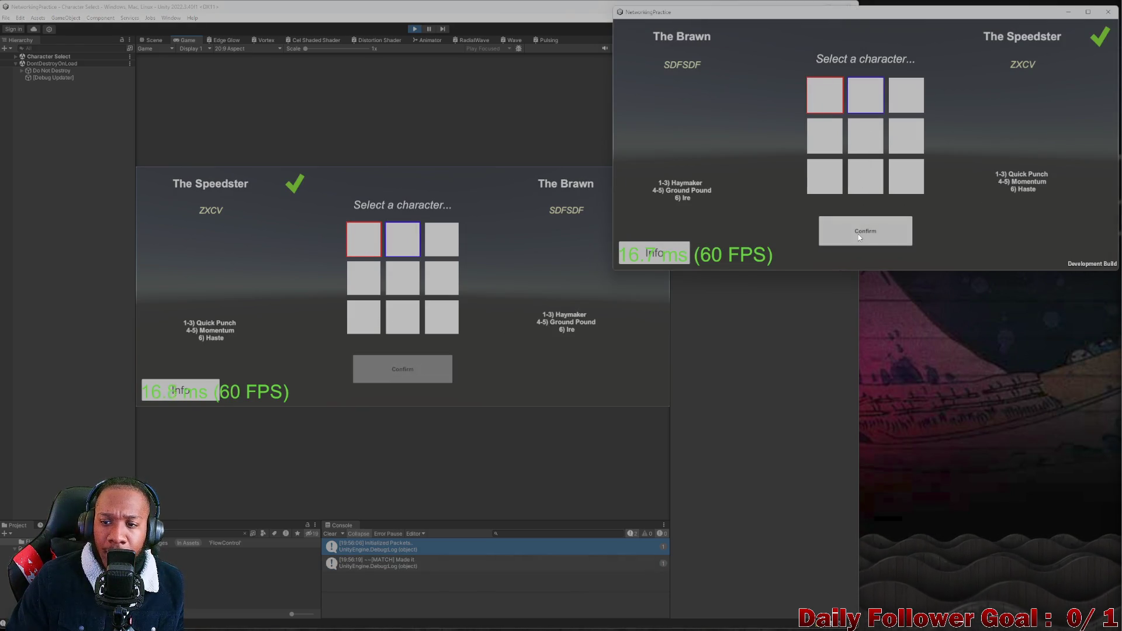
{"action": "left_click", "coordinate": [862, 231]}
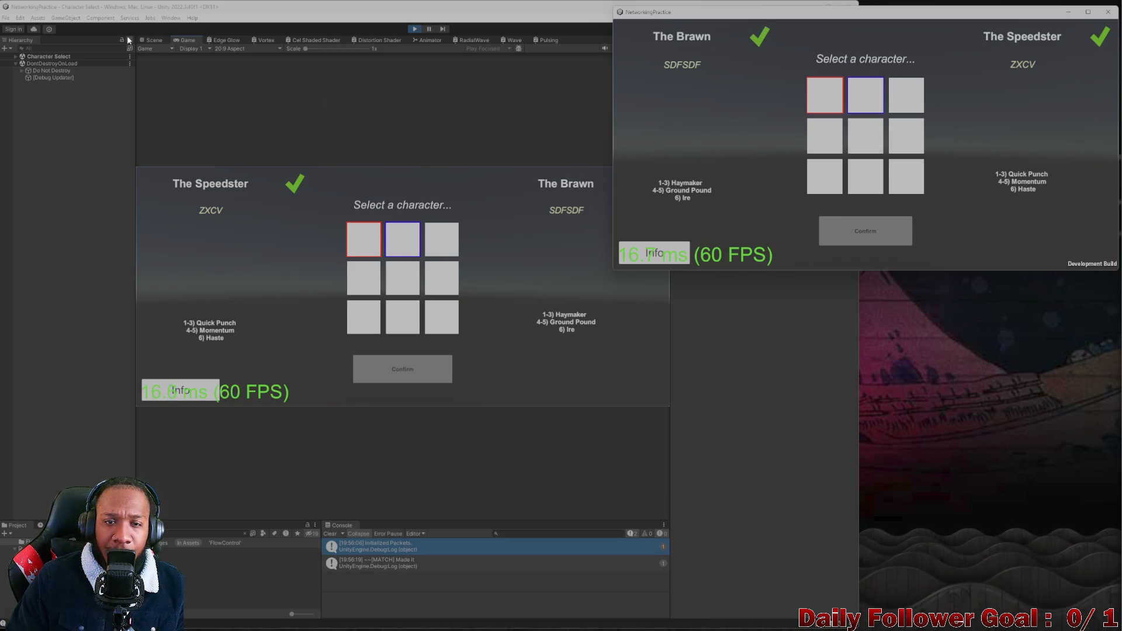
In combat, move the editor player's fighter within the green range, end the turn, and close the built player
{"action": "left_click", "coordinate": [151, 41]}
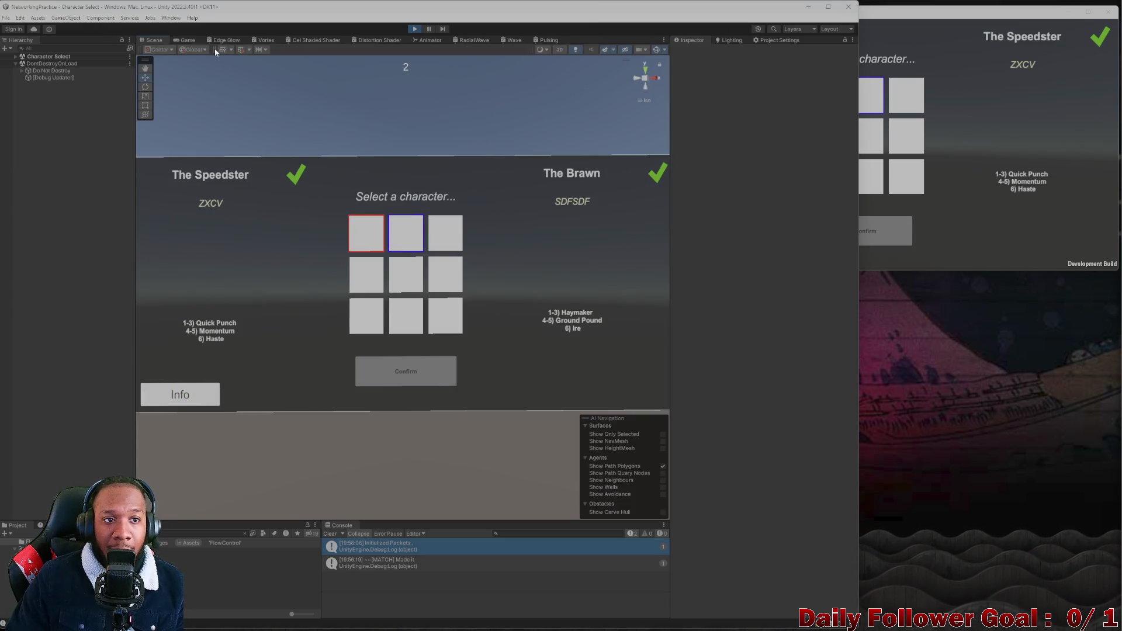
{"action": "left_click", "coordinate": [188, 40]}
{"action": "left_click", "coordinate": [1001, 220]}
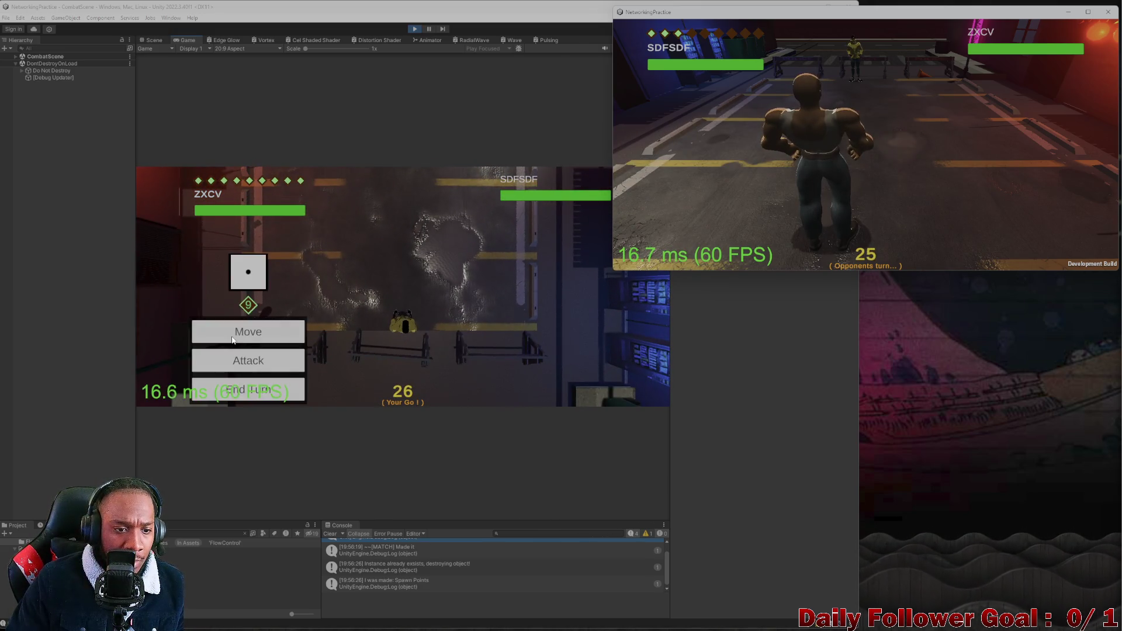
{"action": "left_click", "coordinate": [248, 327]}
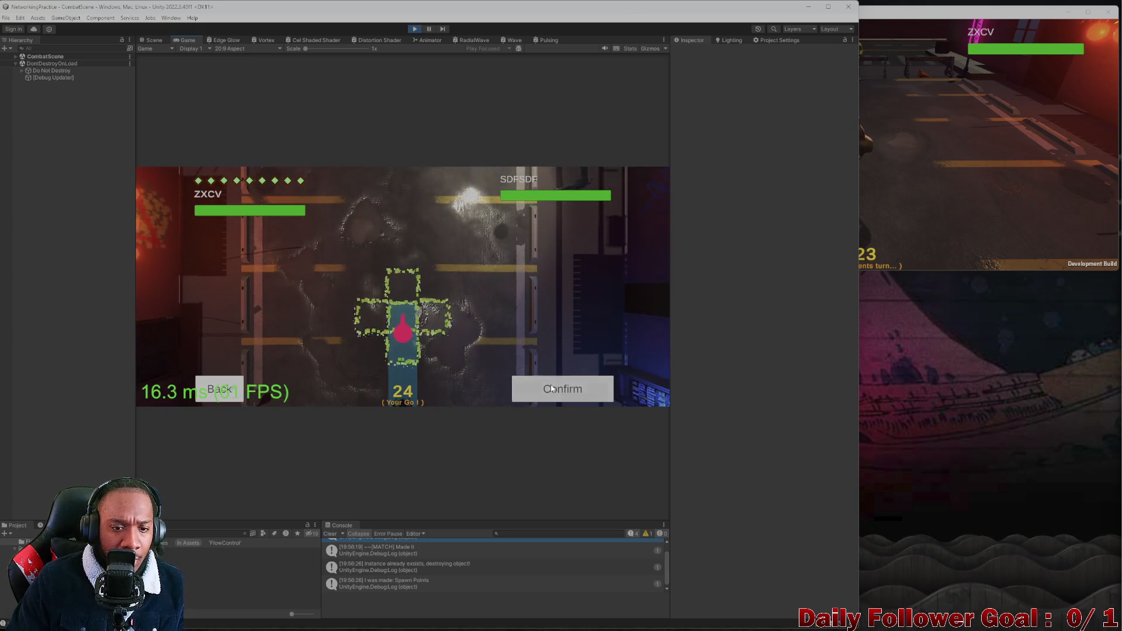
{"action": "left_click", "coordinate": [520, 388]}
{"action": "left_click", "coordinate": [259, 333]}
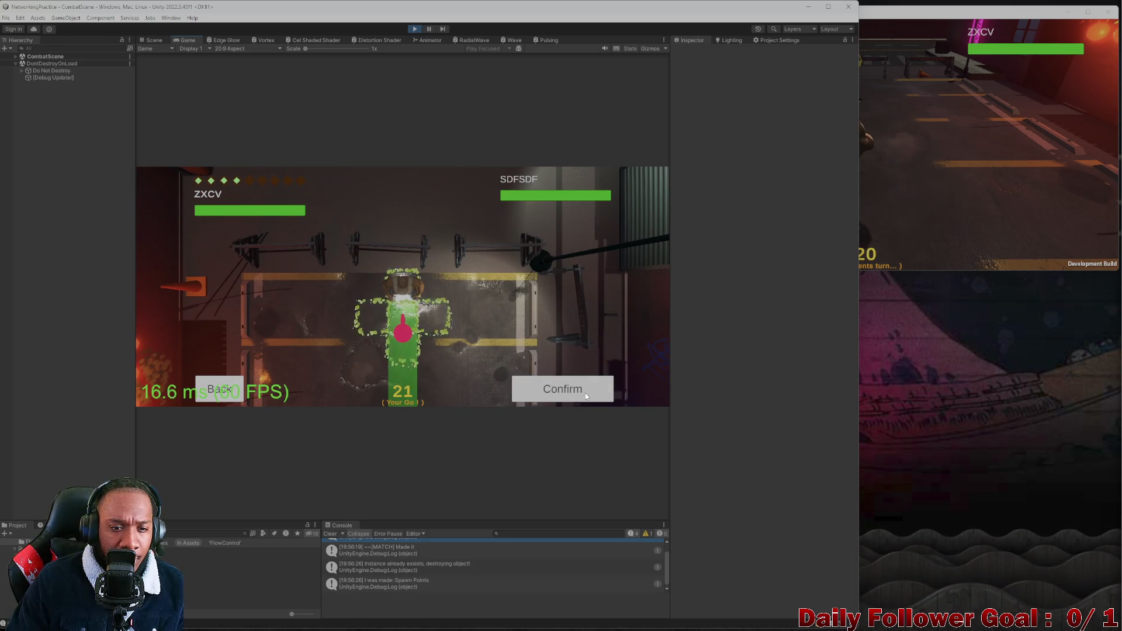
{"action": "left_click", "coordinate": [585, 393]}
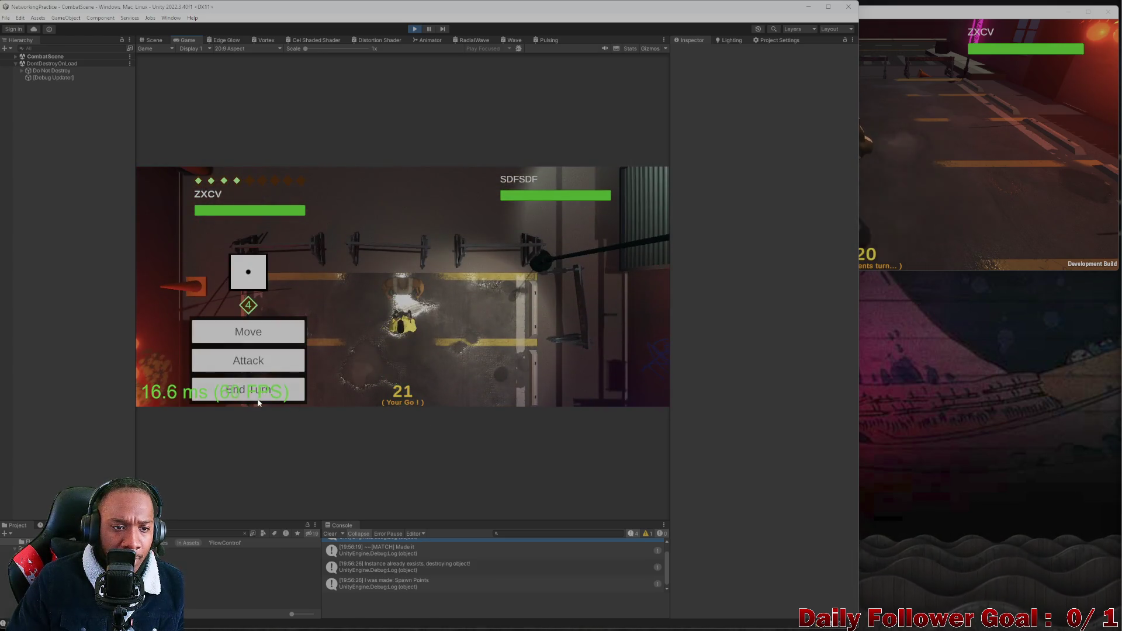
{"action": "left_click", "coordinate": [258, 392]}
{"action": "left_click", "coordinate": [887, 251]}
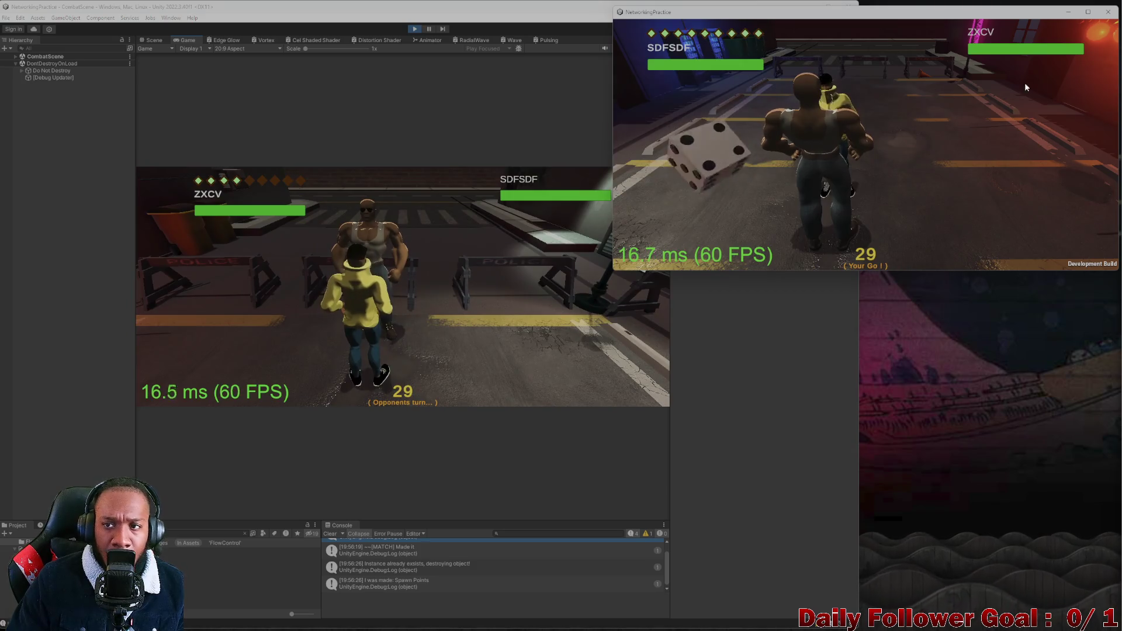
{"action": "left_click", "coordinate": [1108, 12]}
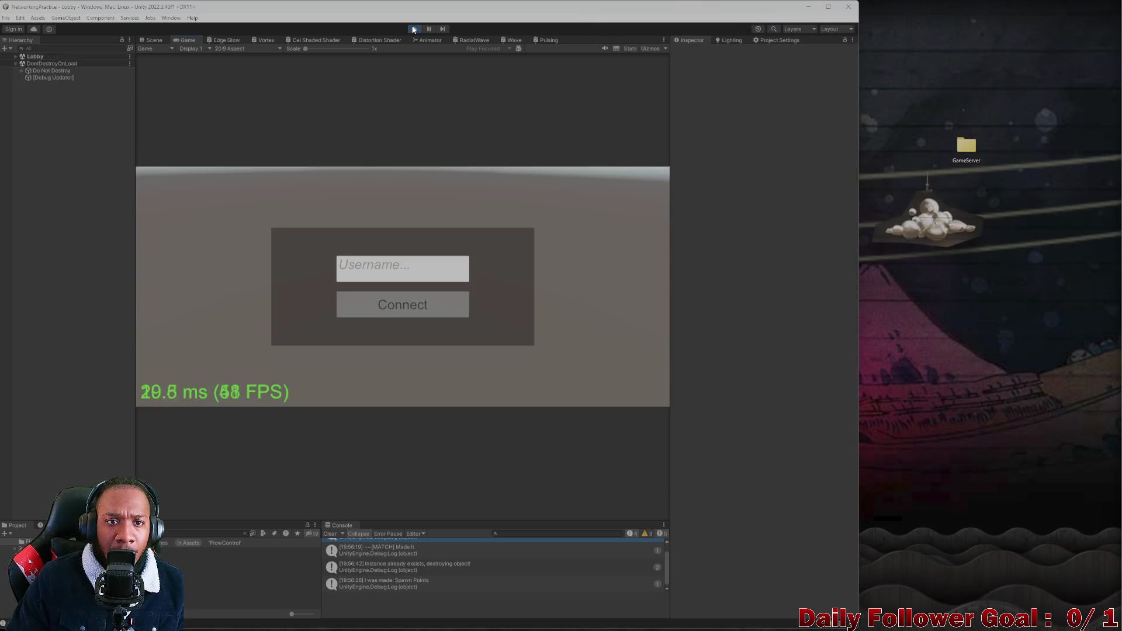
Exit Play mode and maximize the Unity Editor window on the Lobby scene
{"action": "left_click", "coordinate": [414, 28]}
{"action": "mouse_move", "coordinate": [461, 7]}
{"action": "left_mouse_down"}
{"action": "mouse_move", "coordinate": [516, 33]}
{"action": "mouse_move", "coordinate": [561, 9]}
{"action": "mouse_move", "coordinate": [725, 18]}
{"action": "left_mouse_up"}
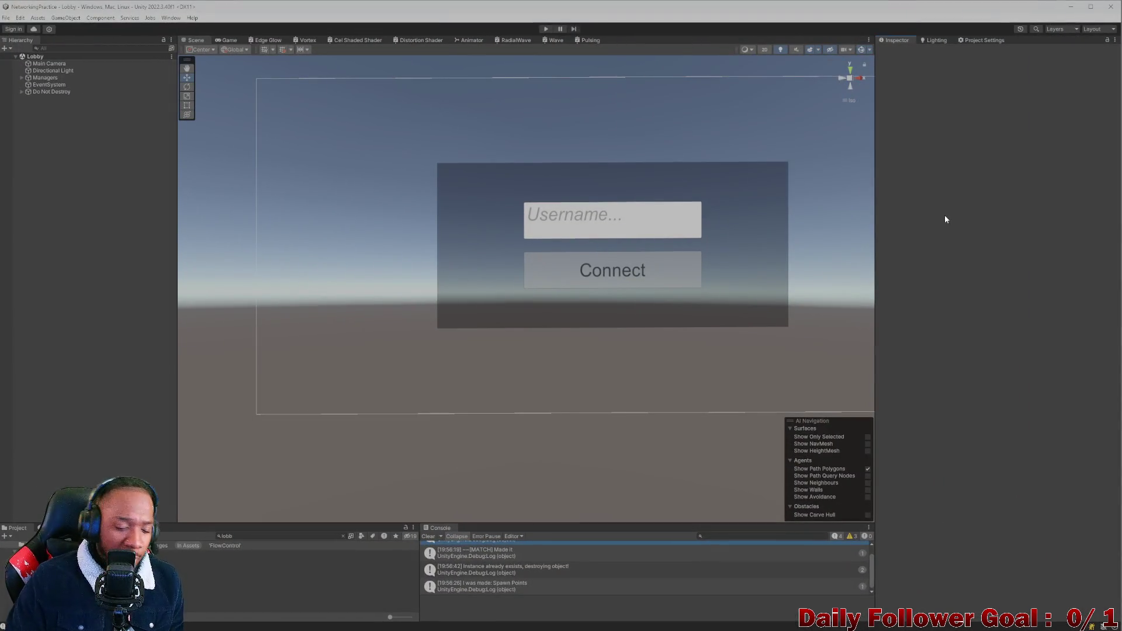
{"action": "scroll", "coordinate": [503, 202], "scroll_direction": "down", "scroll_amount": 3}
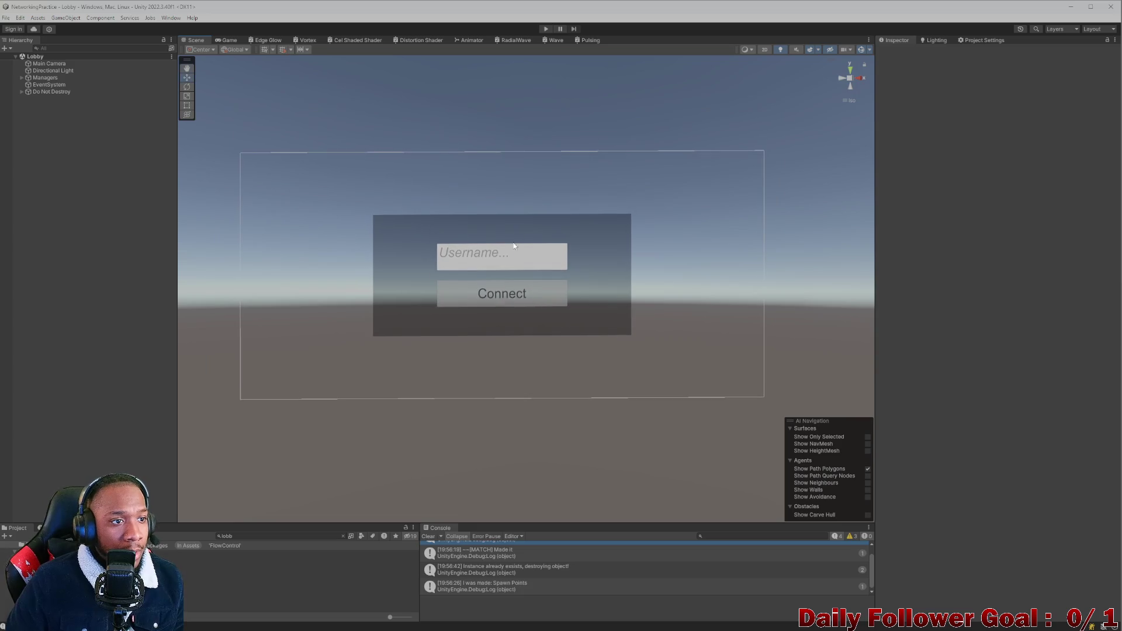